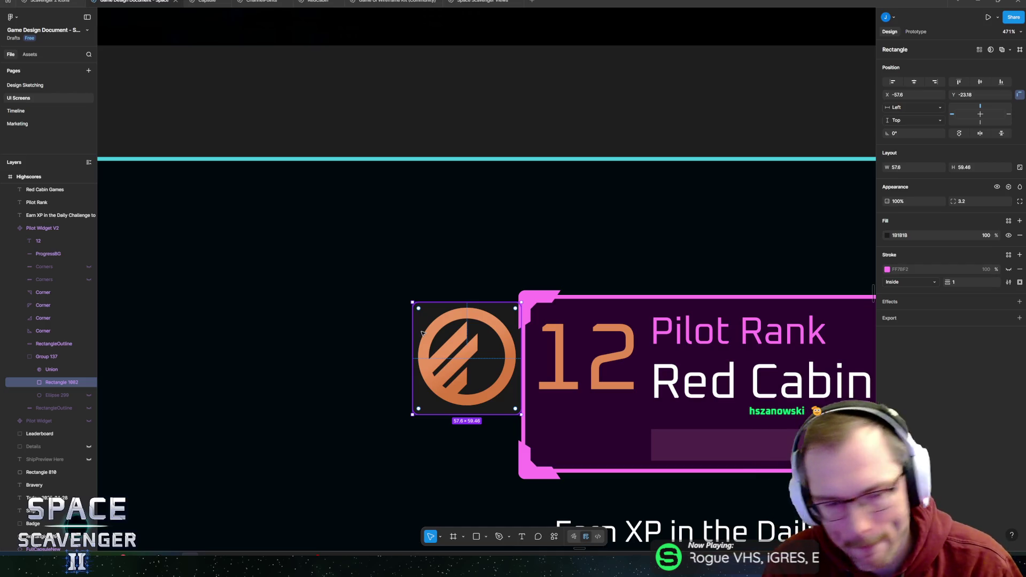
Select the rank number 12 and the logo, and drag both down in the Pilot Rank widget
{"action": "scroll", "coordinate": [421, 332], "scroll_direction": "down", "scroll_amount": 5}
{"action": "scroll", "coordinate": [464, 362], "scroll_direction": "up", "scroll_amount": 3}
{"action": "left_click", "coordinate": [464, 362]}
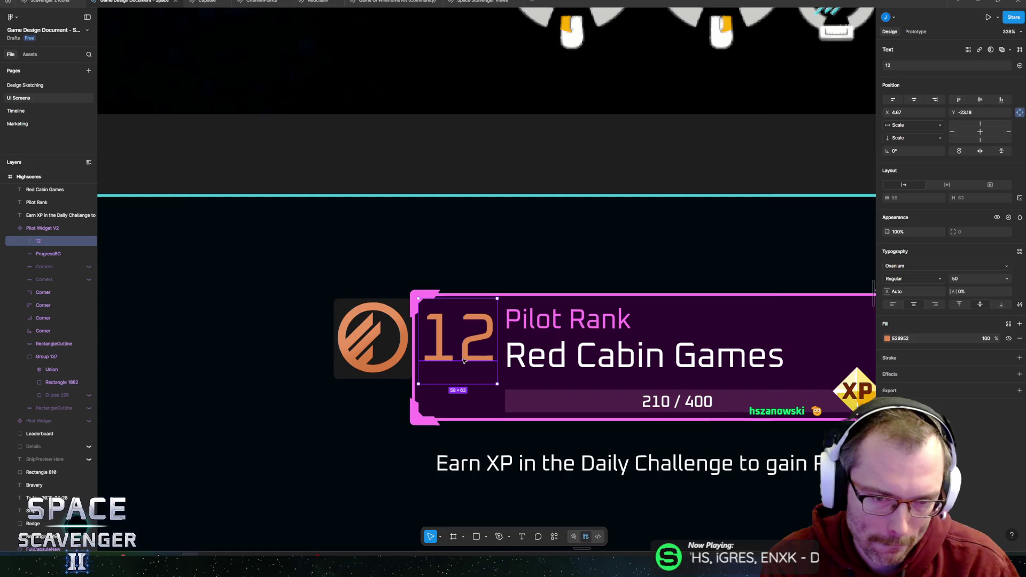
{"action": "left_click", "coordinate": [390, 344], "text": "shift"}
{"action": "mouse_move", "coordinate": [427, 344]}
{"action": "left_mouse_down"}
{"action": "mouse_move", "coordinate": [410, 394]}
{"action": "mouse_move", "coordinate": [394, 358]}
{"action": "left_mouse_up"}
Clear the selection and zoom out to the whole UI Screens page
{"action": "left_click", "coordinate": [390, 383]}
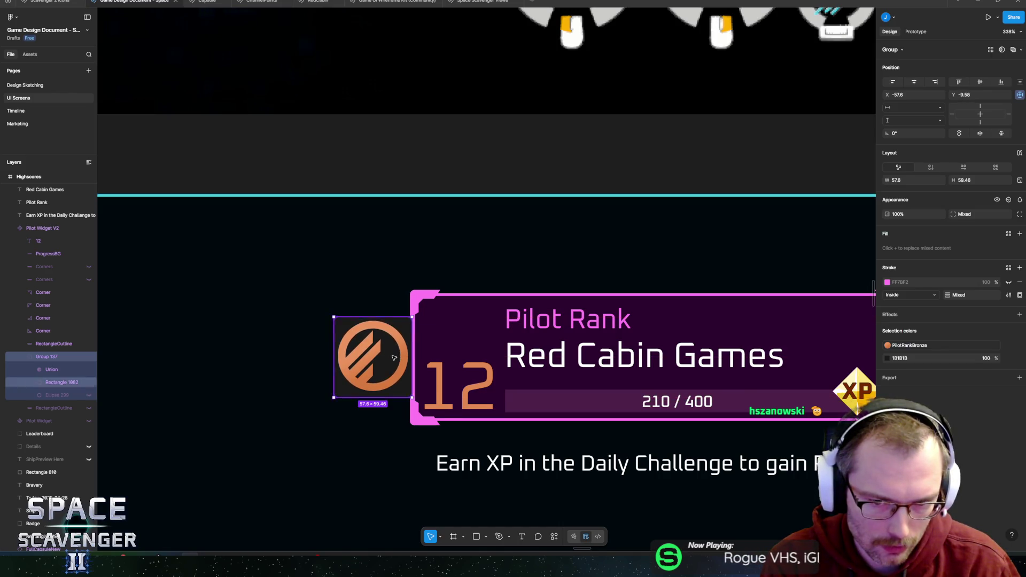
{"action": "key", "text": "Escape"}
{"action": "key", "text": "minus"}
{"action": "key", "text": "minus"}
{"action": "key", "text": "minus"}
{"action": "scroll", "coordinate": [515, 394], "scroll_direction": "up", "scroll_amount": 5}
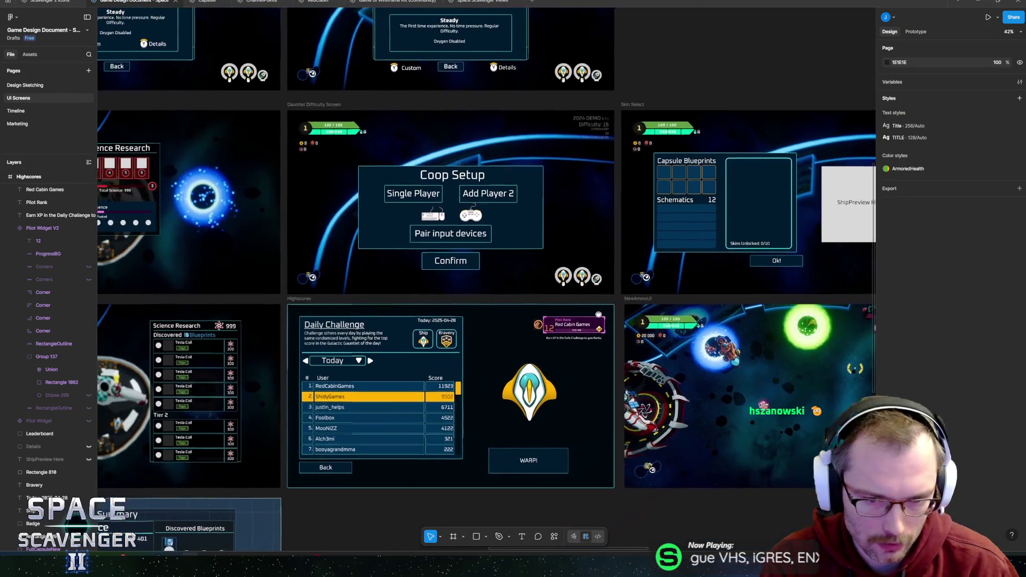
Try rearranging the titles so Pilot Rank sits below Red Cabin Games, nudged slightly left
{"action": "scroll", "coordinate": [647, 317], "scroll_direction": "up", "scroll_amount": 3}
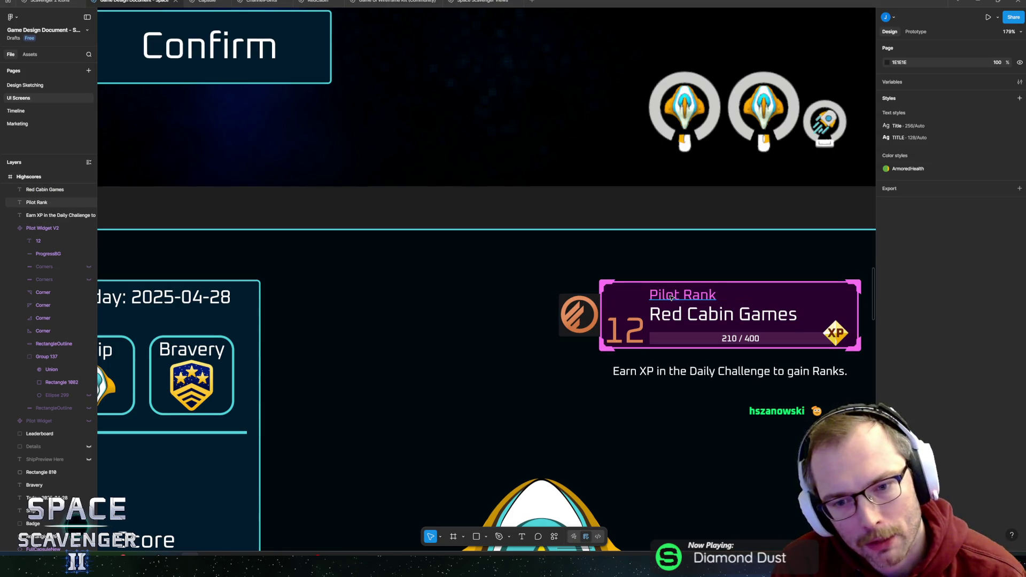
{"action": "left_click_drag", "start_coordinate": [648, 297], "coordinate": [628, 302]}
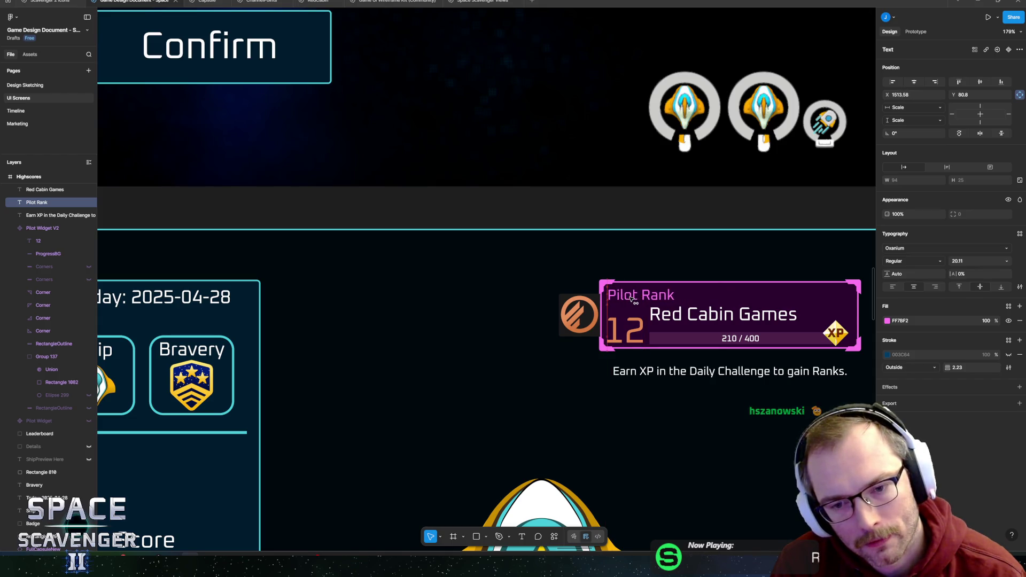
{"action": "mouse_move", "coordinate": [677, 312]}
{"action": "left_mouse_down"}
{"action": "mouse_move", "coordinate": [638, 299]}
{"action": "mouse_move", "coordinate": [682, 293]}
{"action": "mouse_move", "coordinate": [707, 315]}
{"action": "left_mouse_up"}
{"action": "key", "text": "ctrl+z"}
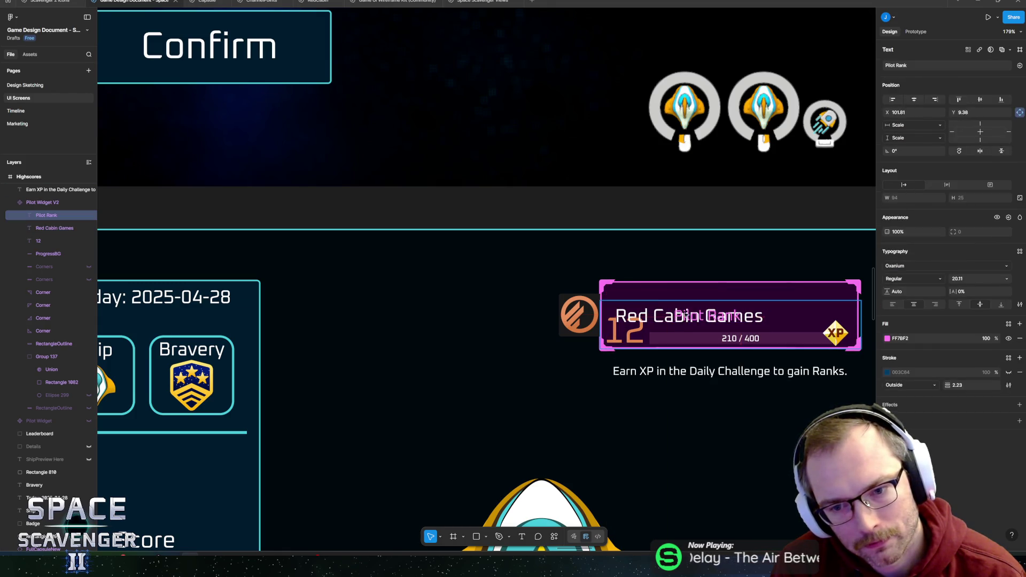
{"action": "left_click_drag", "start_coordinate": [646, 321], "coordinate": [637, 302]}
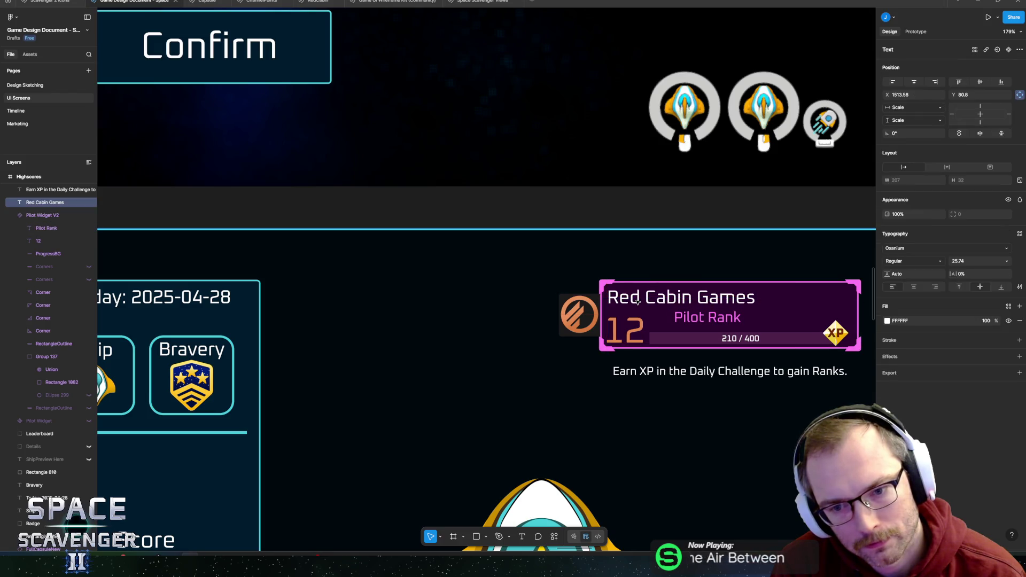
{"action": "left_click", "coordinate": [712, 321]}
{"action": "left_click_drag", "start_coordinate": [702, 319], "coordinate": [683, 323]}
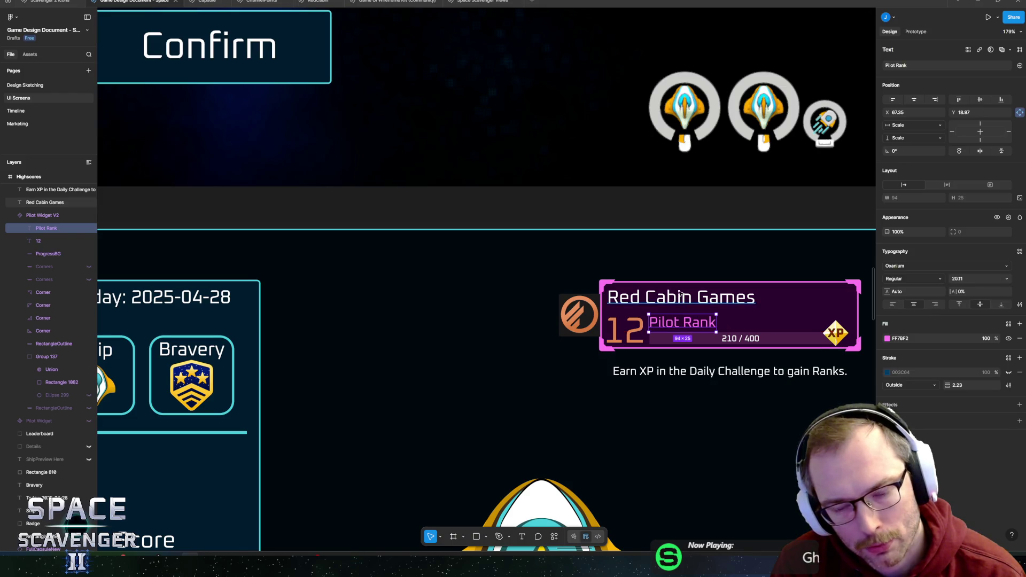
Check the rank number 12's colour and preview the rearranged title layout
{"action": "scroll", "coordinate": [680, 293], "scroll_direction": "right", "scroll_amount": 3}
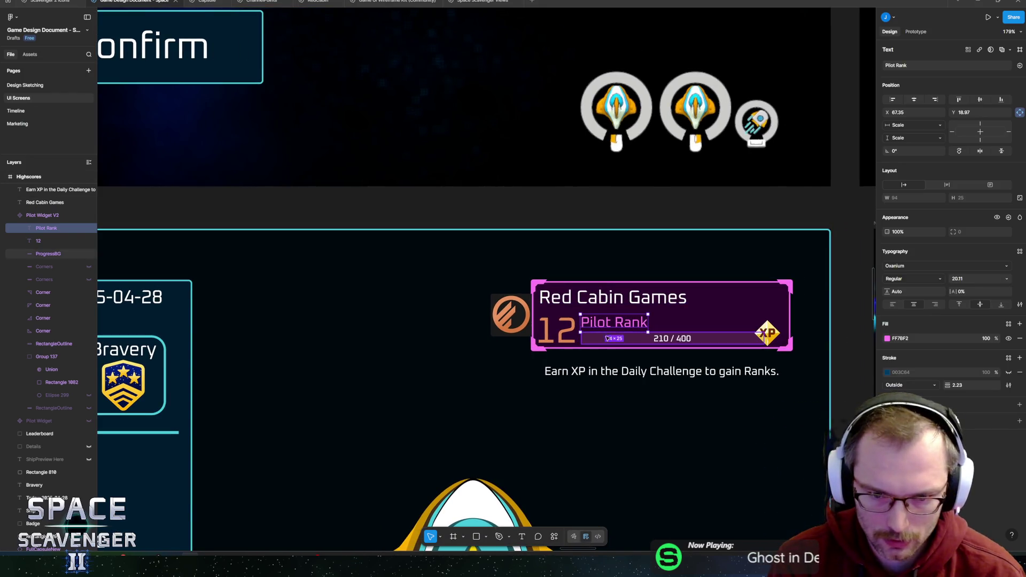
{"action": "left_click", "coordinate": [570, 332]}
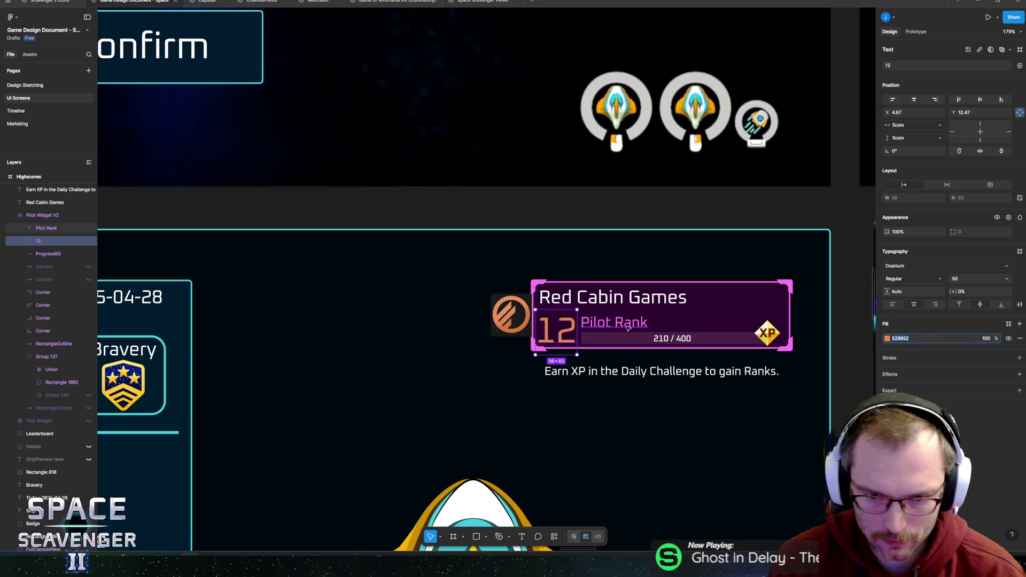
{"action": "left_click", "coordinate": [614, 322]}
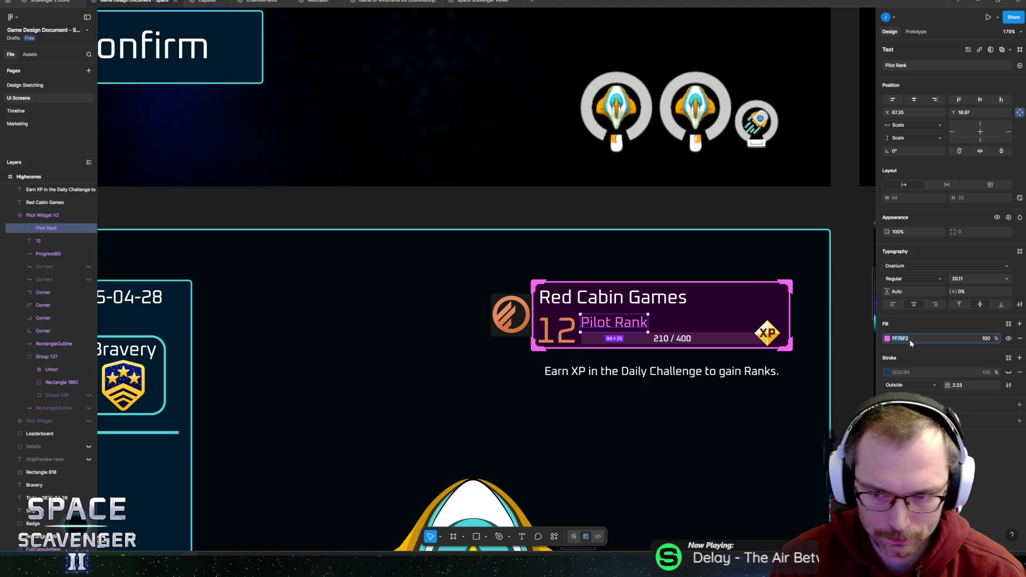
{"action": "left_click", "coordinate": [827, 381]}
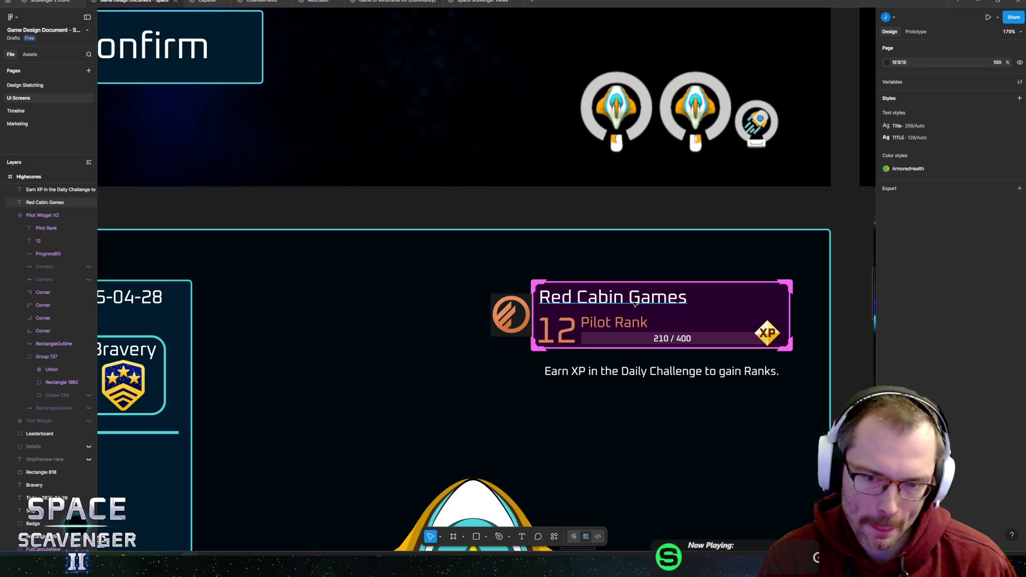
Undo back to Pilot Rank above Red Cabin Games, then switch to the running Unity game
{"action": "key", "text": "ctrl+z"}
{"action": "key", "text": "ctrl+z"}
{"action": "key", "text": "ctrl+z"}
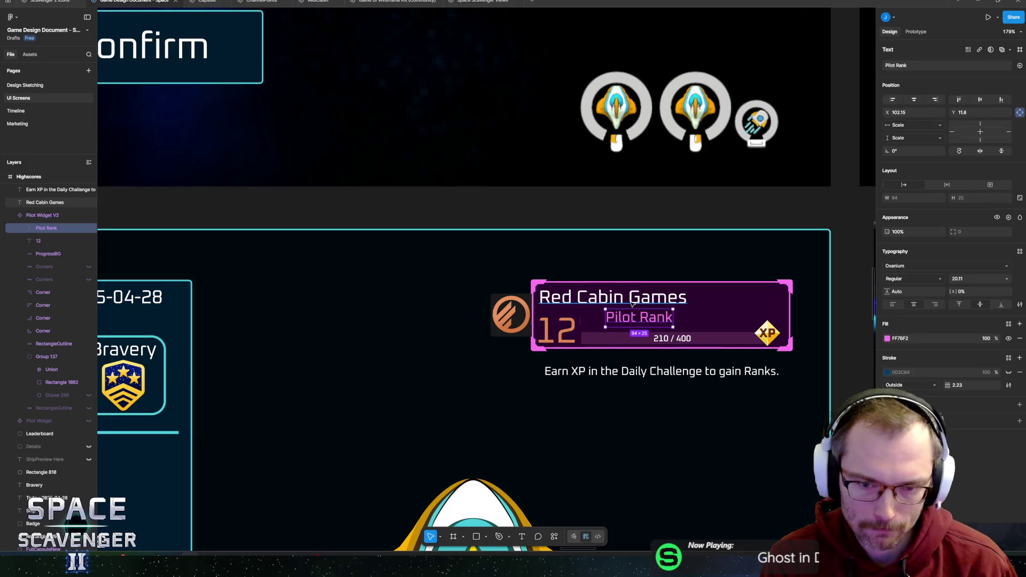
{"action": "key", "text": "ctrl+z"}
{"action": "key", "text": "ctrl+z"}
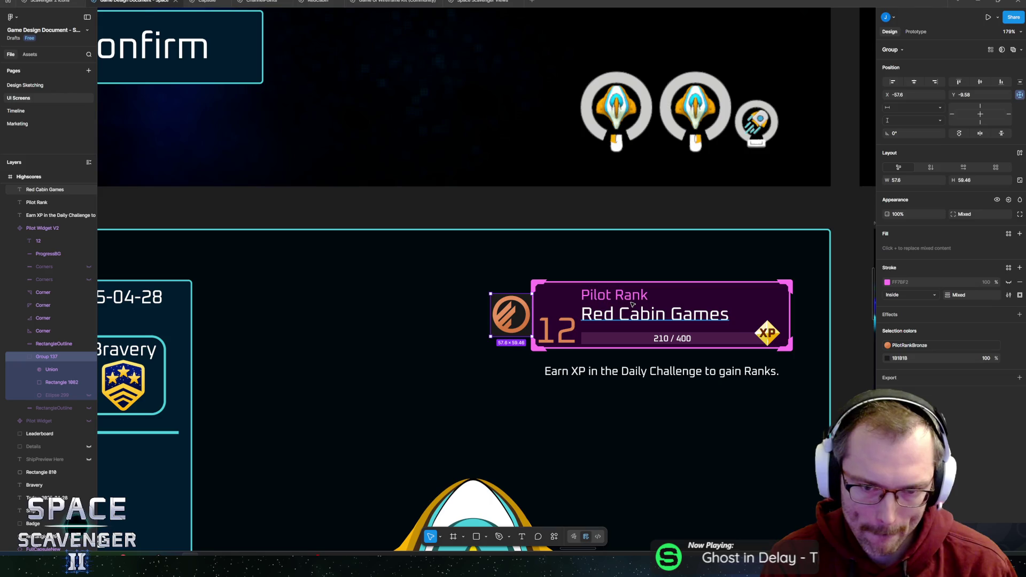
{"action": "key", "text": "ctrl+z"}
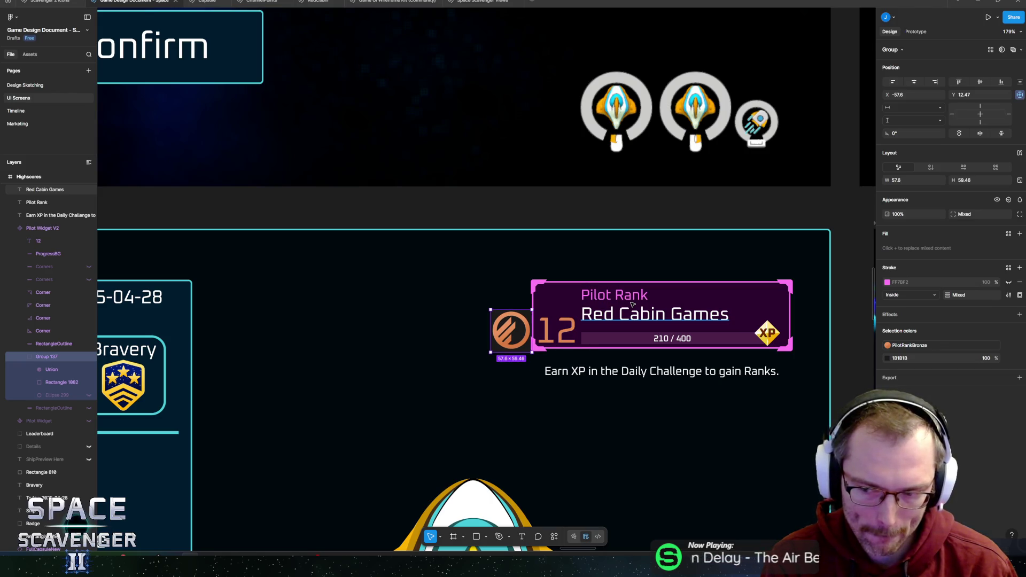
{"action": "key", "text": "alt+Tab"}
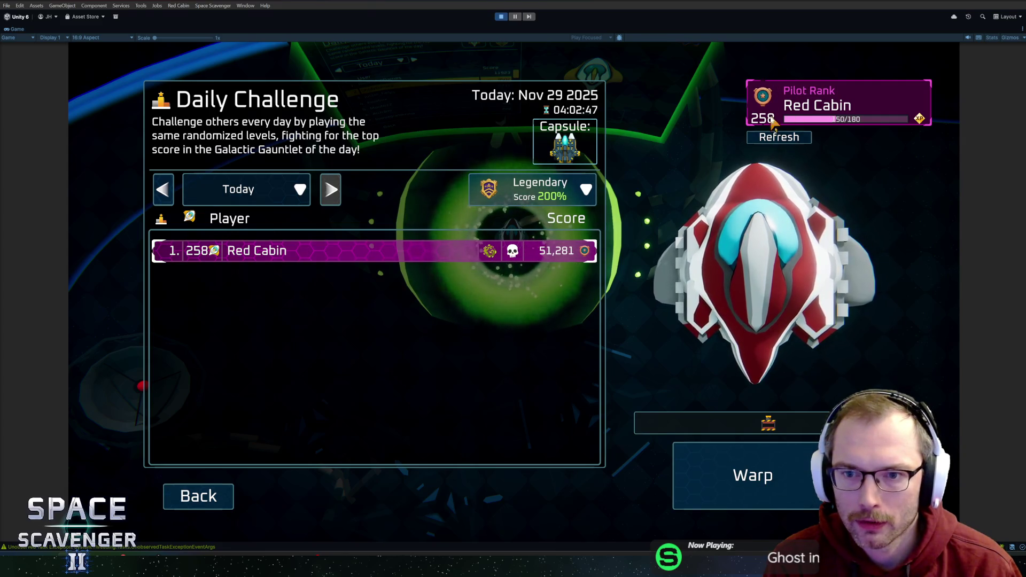
Pause and resume the game, then search the Hierarchy for 'pllot' and select the Pilot Rank Widget
{"action": "left_click", "coordinate": [516, 17]}
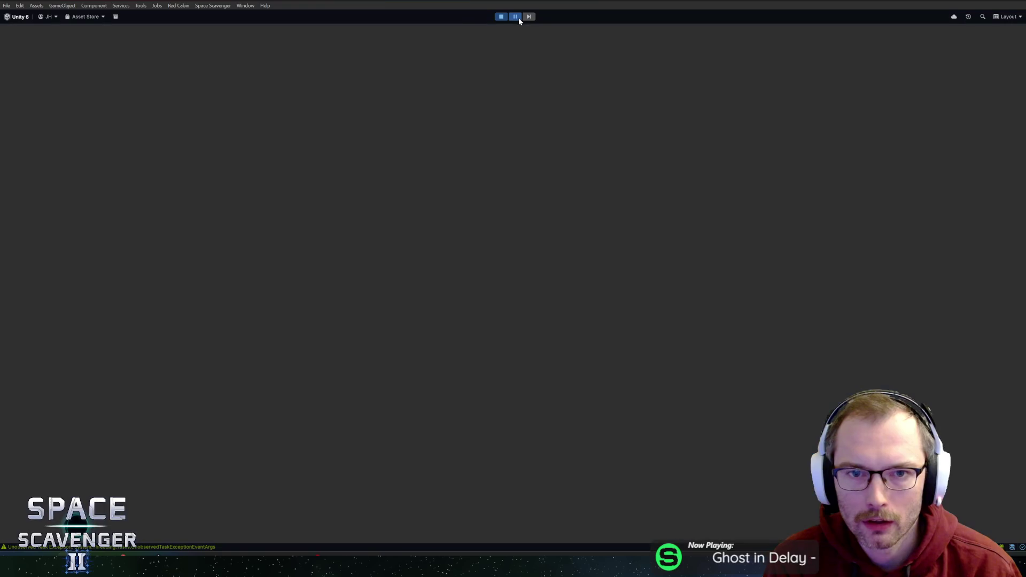
{"action": "left_click", "coordinate": [515, 16]}
{"action": "left_click", "coordinate": [721, 37]}
{"action": "type", "text": "pl"}
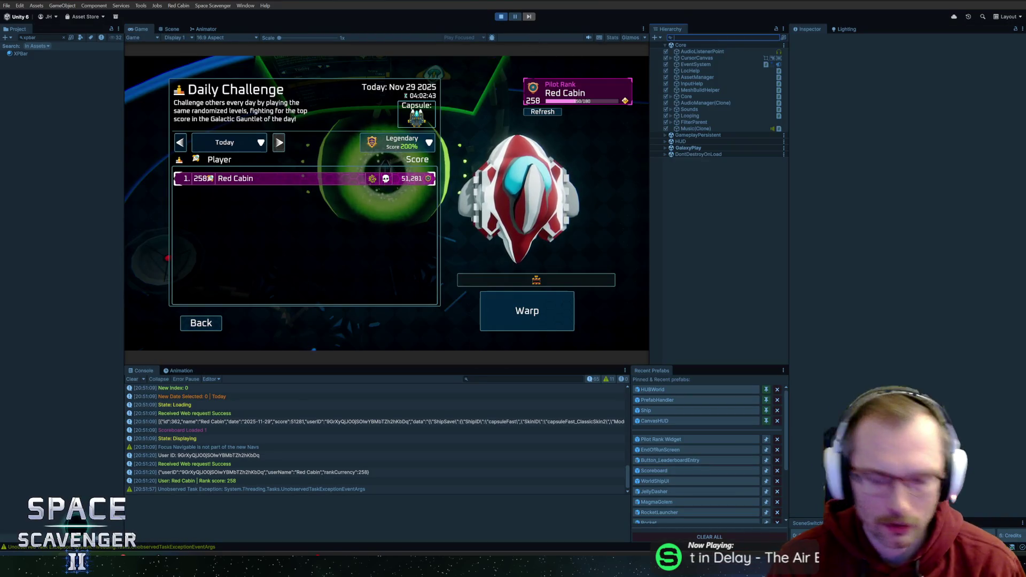
{"action": "type", "text": "lot"}
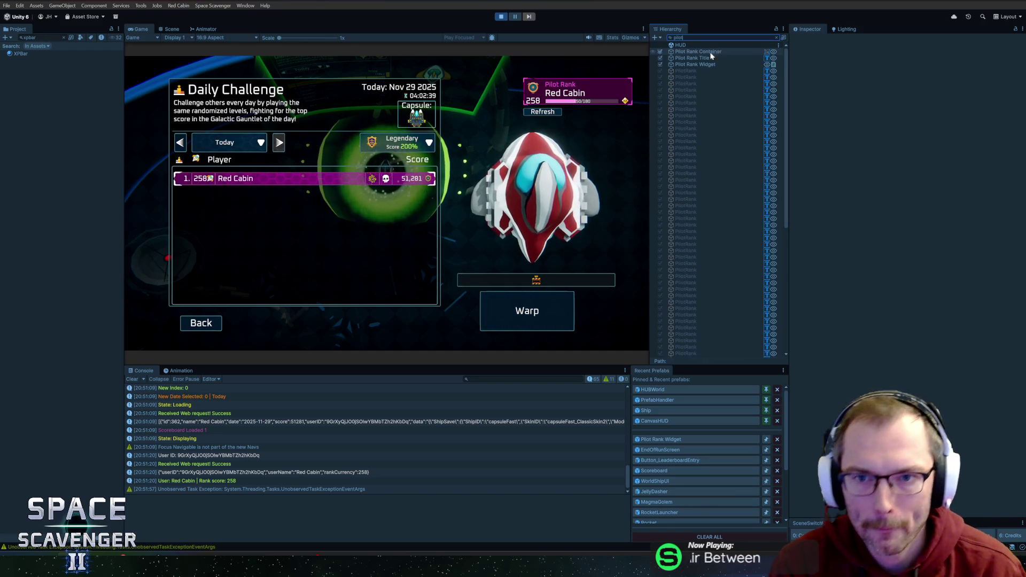
{"action": "left_click", "coordinate": [715, 64]}
{"action": "key", "text": "Escape"}
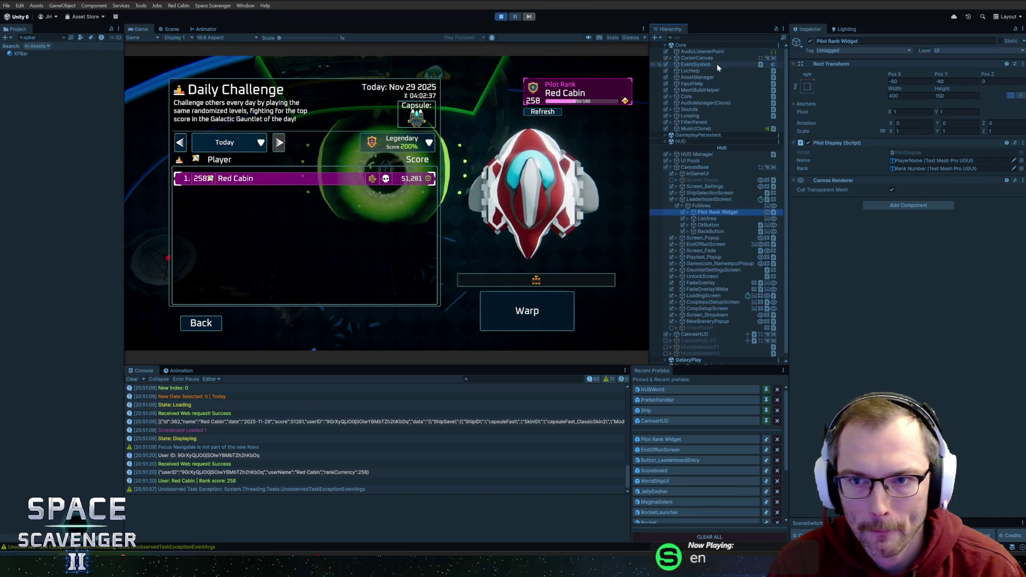
Frame and orbit the Pilot Rank Widget in the Scene view, then stop play mode
{"action": "left_click", "coordinate": [172, 28]}
{"action": "key", "text": "f"}
{"action": "scroll", "coordinate": [272, 128], "scroll_direction": "up", "scroll_amount": 3}
{"action": "scroll", "coordinate": [418, 110], "scroll_direction": "up", "scroll_amount": 5}
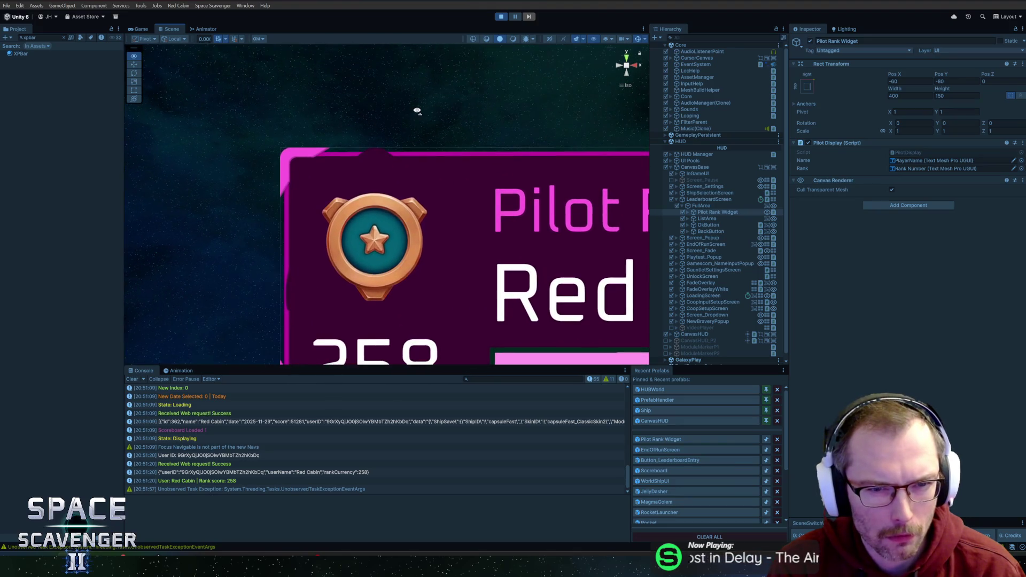
{"action": "mouse_move", "coordinate": [421, 128]}
{"action": "left_mouse_down"}
{"action": "mouse_move", "coordinate": [536, 147]}
{"action": "mouse_move", "coordinate": [431, 132]}
{"action": "left_mouse_up"}
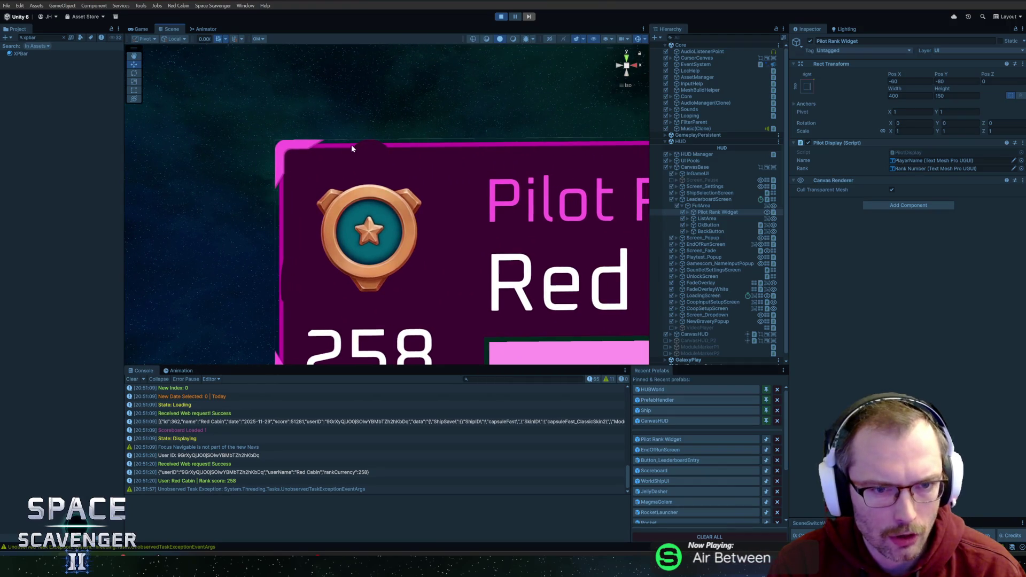
{"action": "left_click", "coordinate": [500, 16]}
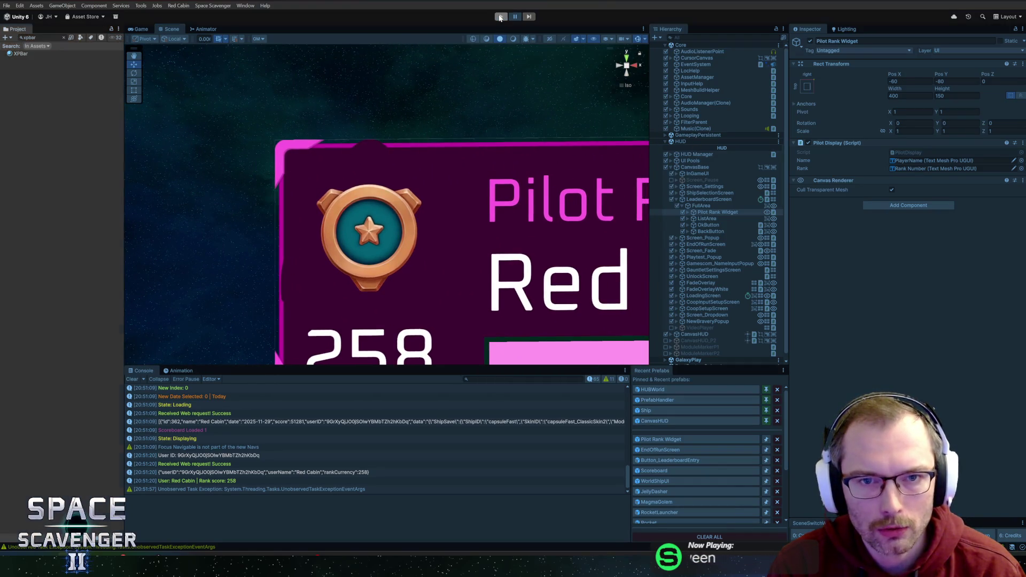
{"action": "left_click", "coordinate": [649, 440]}
{"action": "scroll", "coordinate": [565, 180], "scroll_direction": "up", "scroll_amount": 10}
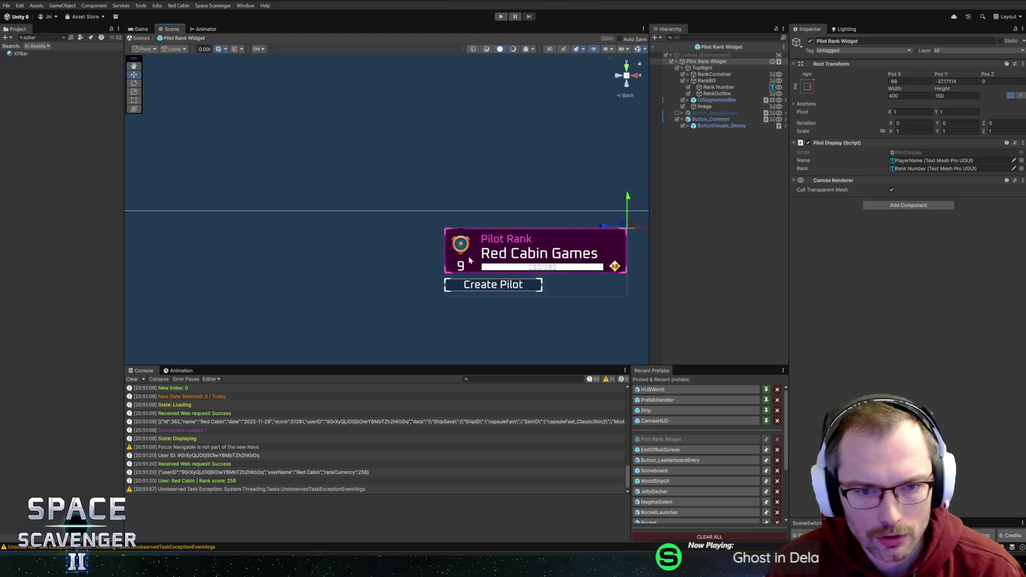
{"action": "scroll", "coordinate": [320, 231], "scroll_direction": "down", "scroll_amount": 2}
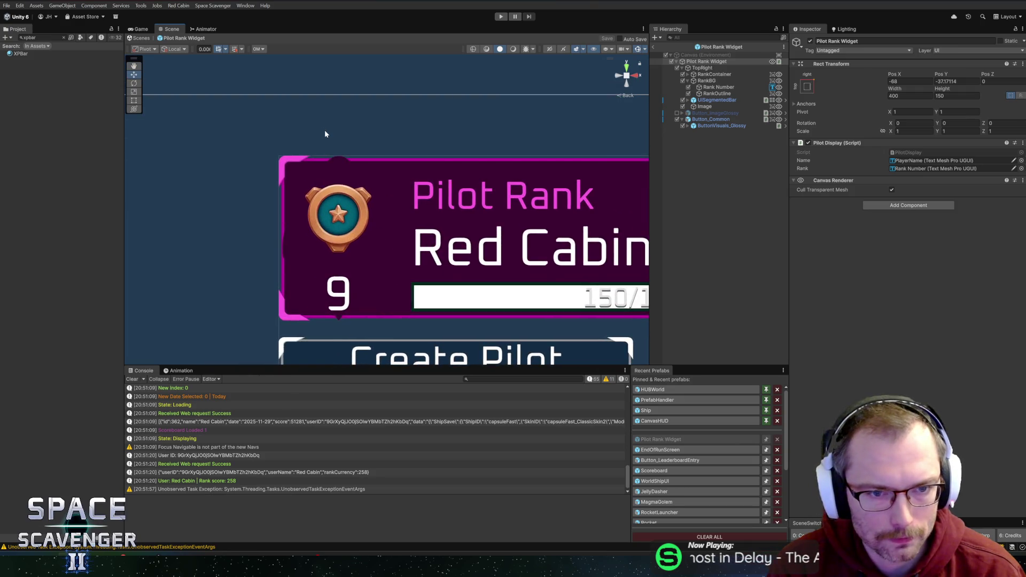
{"action": "left_click", "coordinate": [345, 162]}
{"action": "right_click", "coordinate": [338, 165]}
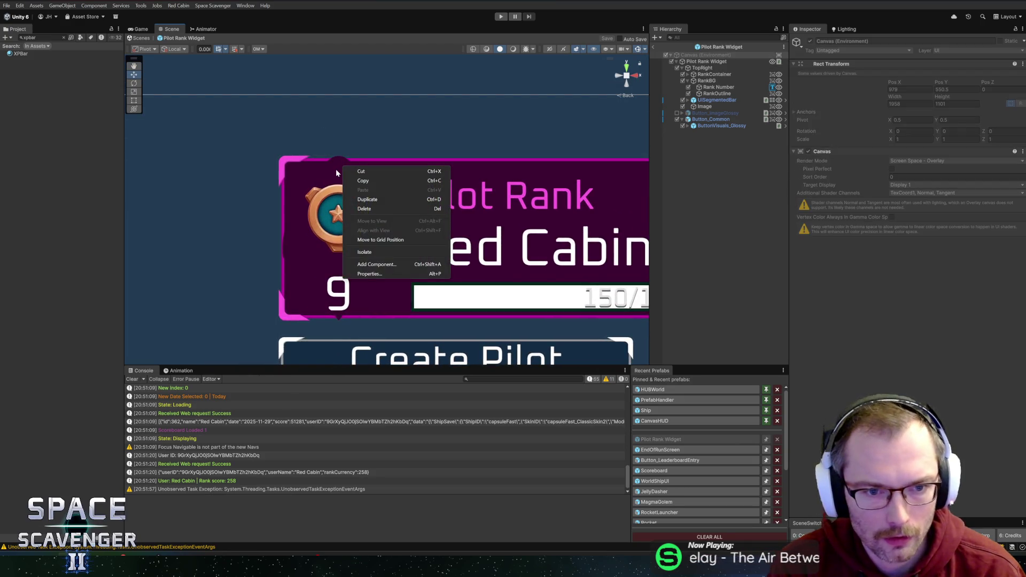
{"action": "right_click", "coordinate": [336, 169], "text": "ctrl"}
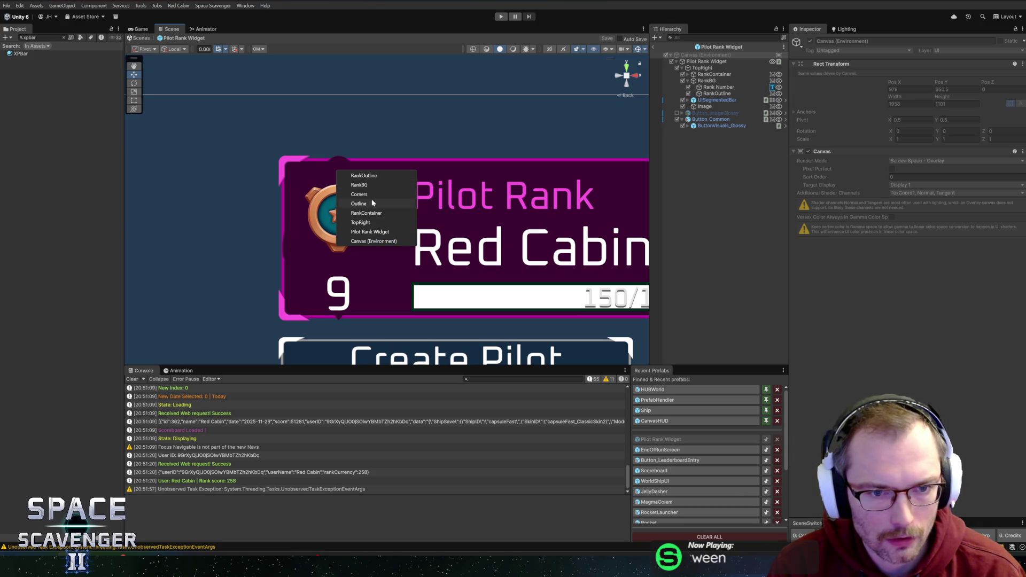
{"action": "left_click", "coordinate": [369, 185]}
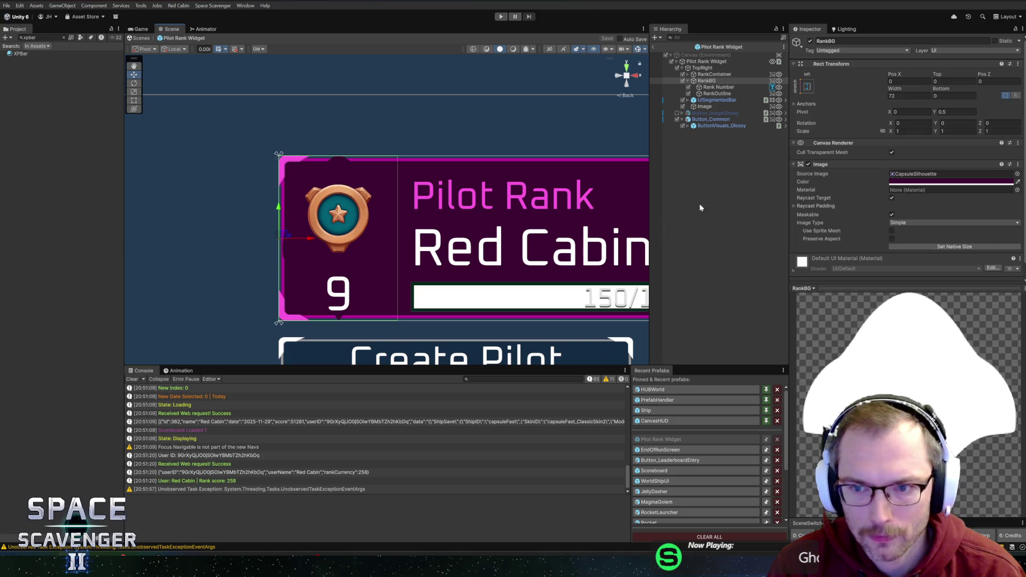
{"action": "left_click", "coordinate": [808, 164]}
{"action": "right_click", "coordinate": [822, 167]}
{"action": "left_click", "coordinate": [860, 201]}
{"action": "left_click", "coordinate": [713, 87]}
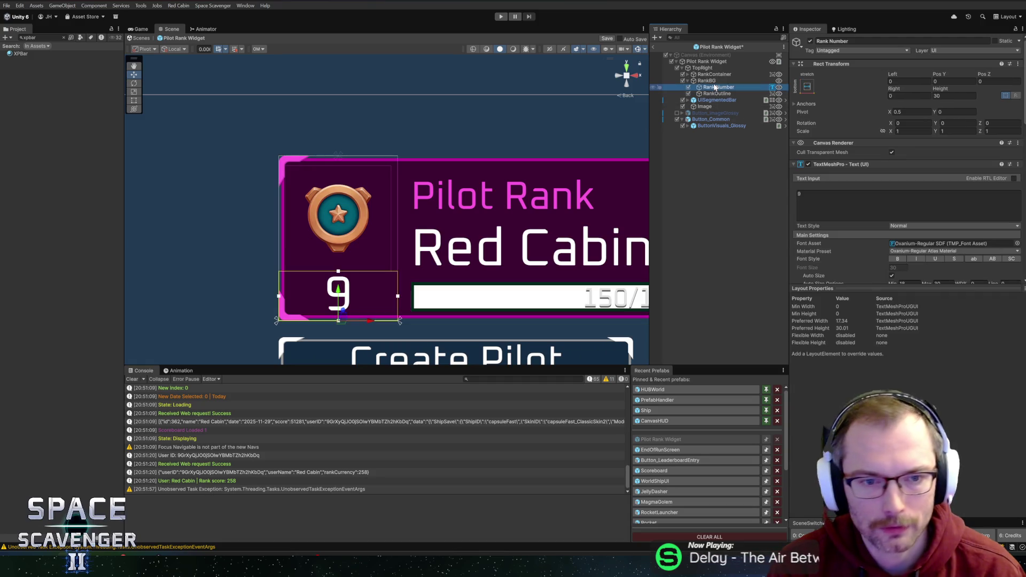
{"action": "left_click", "coordinate": [718, 94]}
{"action": "left_click", "coordinate": [718, 87]}
{"action": "left_click", "coordinate": [718, 94]}
{"action": "left_click", "coordinate": [714, 76]}
{"action": "left_click", "coordinate": [710, 81]}
{"action": "left_click_drag", "start_coordinate": [303, 242], "coordinate": [197, 241]}
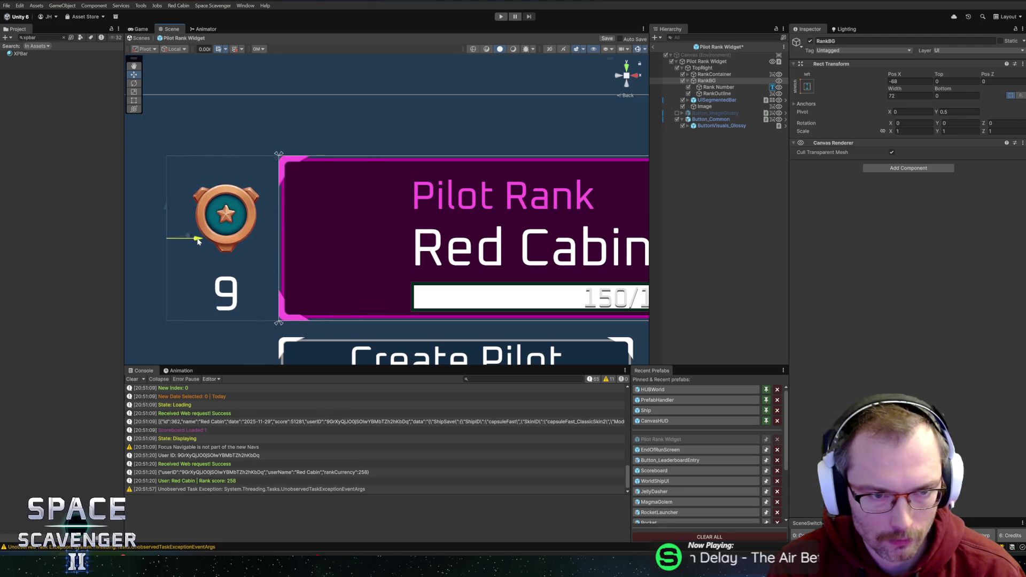
{"action": "left_click", "coordinate": [726, 75]}
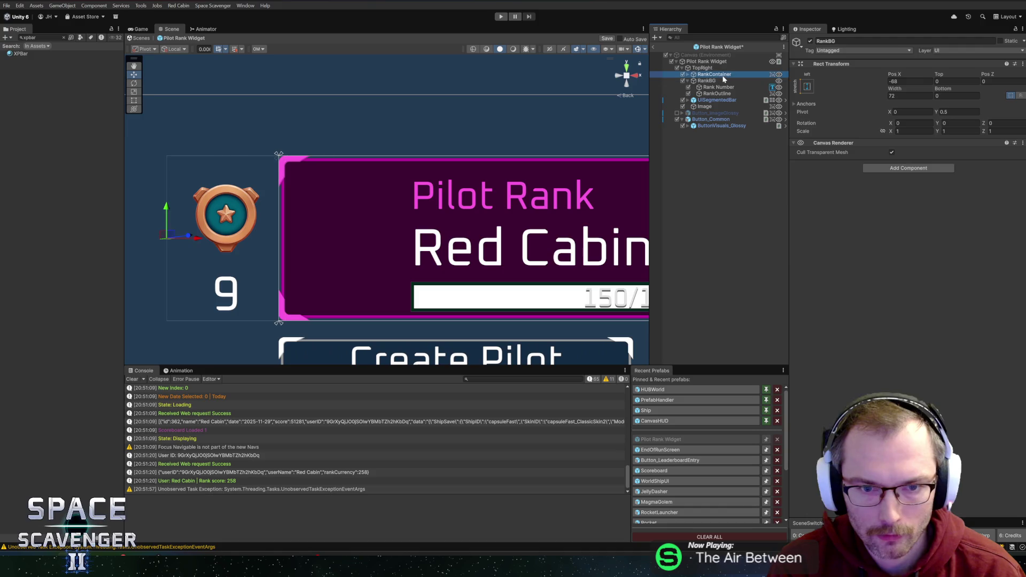
{"action": "left_click", "coordinate": [716, 100]}
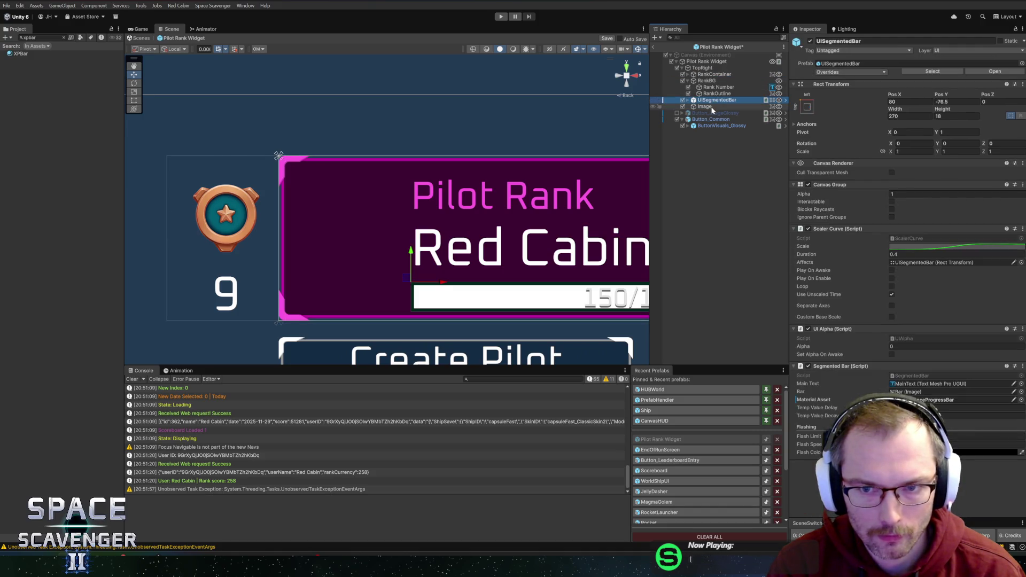
{"action": "left_click", "coordinate": [688, 81]}
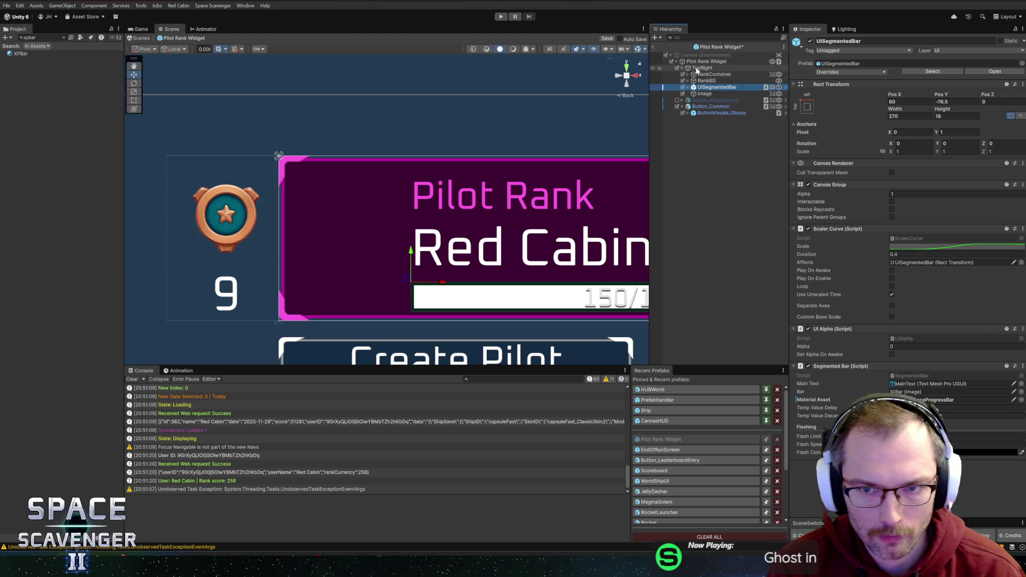
{"action": "left_click", "coordinate": [695, 94]}
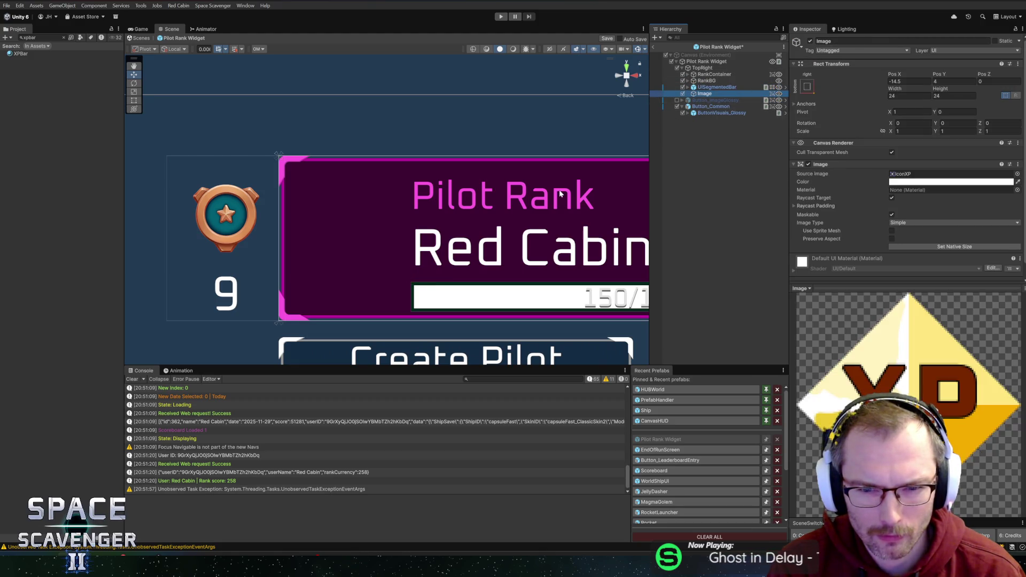
{"action": "scroll", "coordinate": [560, 193], "scroll_direction": "down", "scroll_amount": 3}
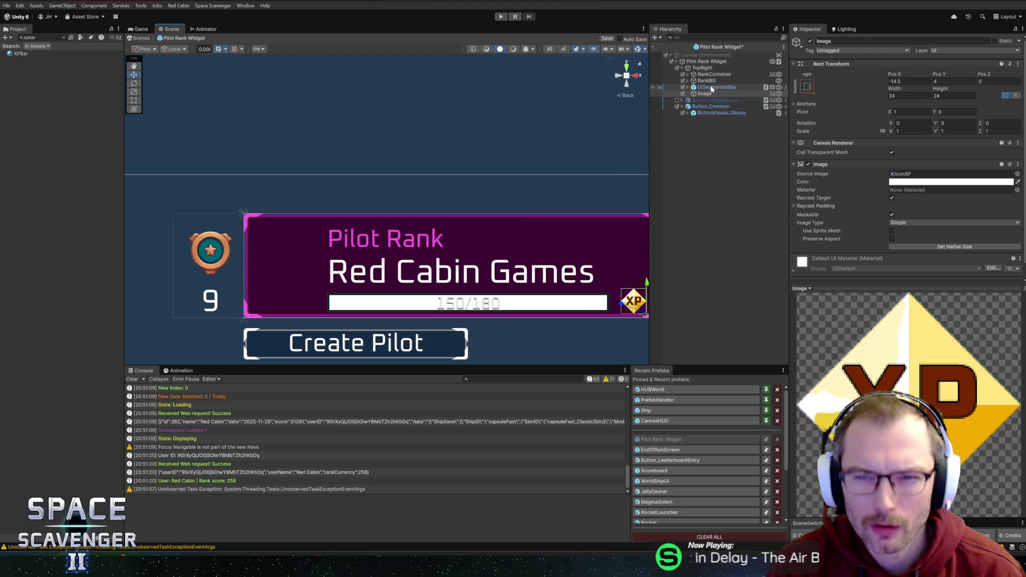
{"action": "left_click", "coordinate": [712, 88]}
{"action": "left_click", "coordinate": [714, 81]}
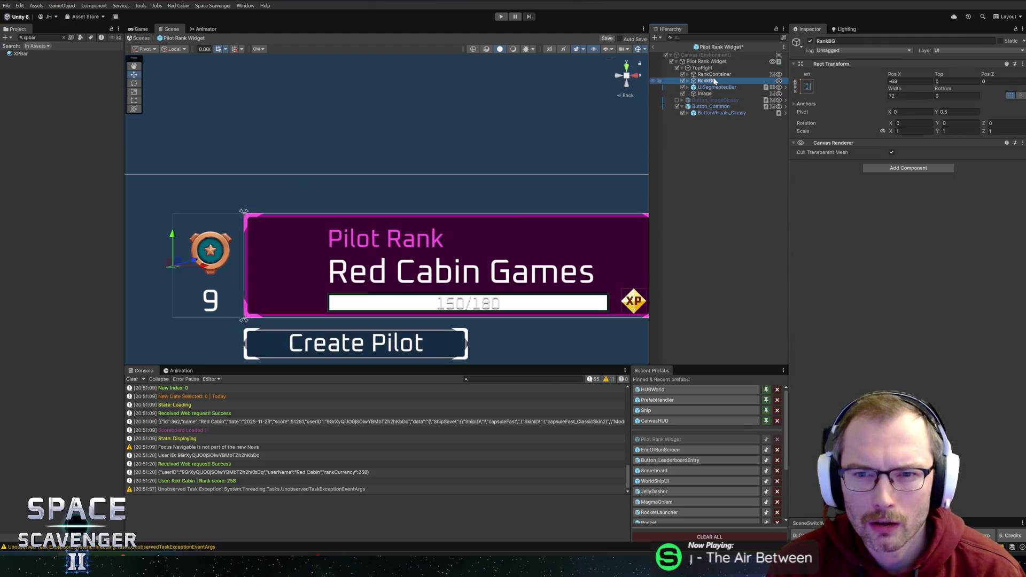
{"action": "left_click", "coordinate": [707, 75]}
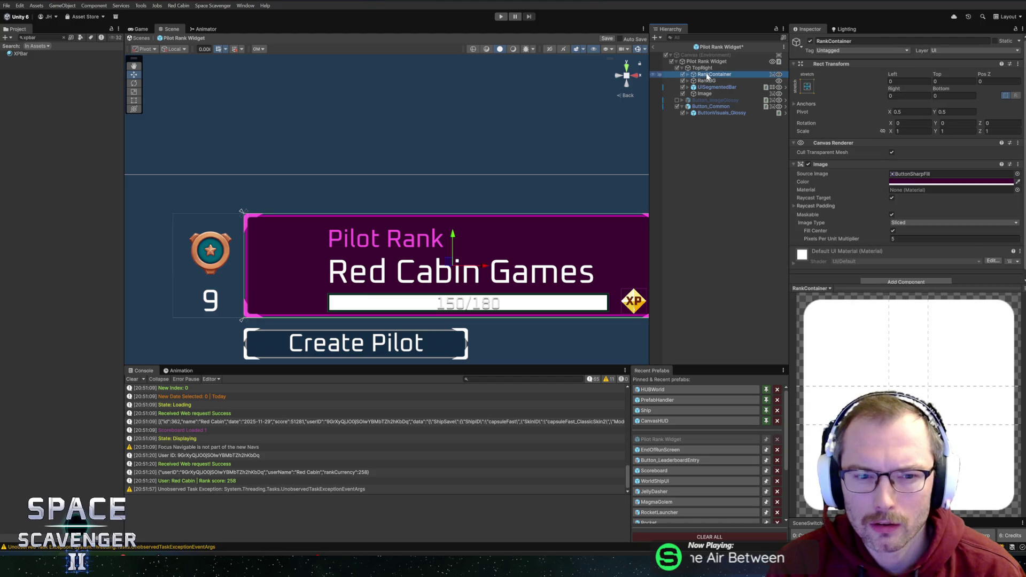
{"action": "left_click", "coordinate": [875, 103]}
{"action": "left_click", "coordinate": [911, 127]}
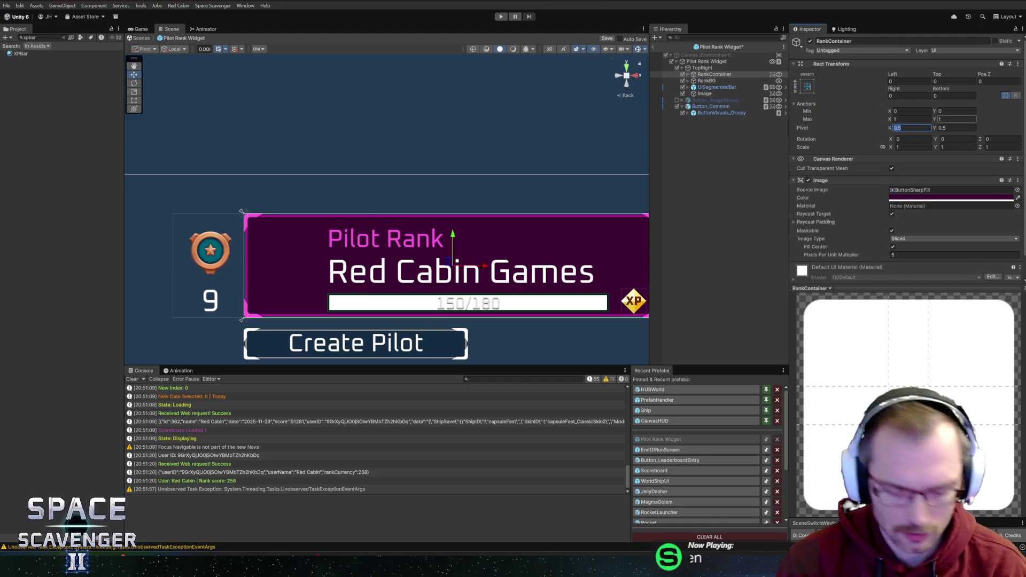
{"action": "left_click", "coordinate": [688, 75]}
{"action": "left_click", "coordinate": [727, 81]}
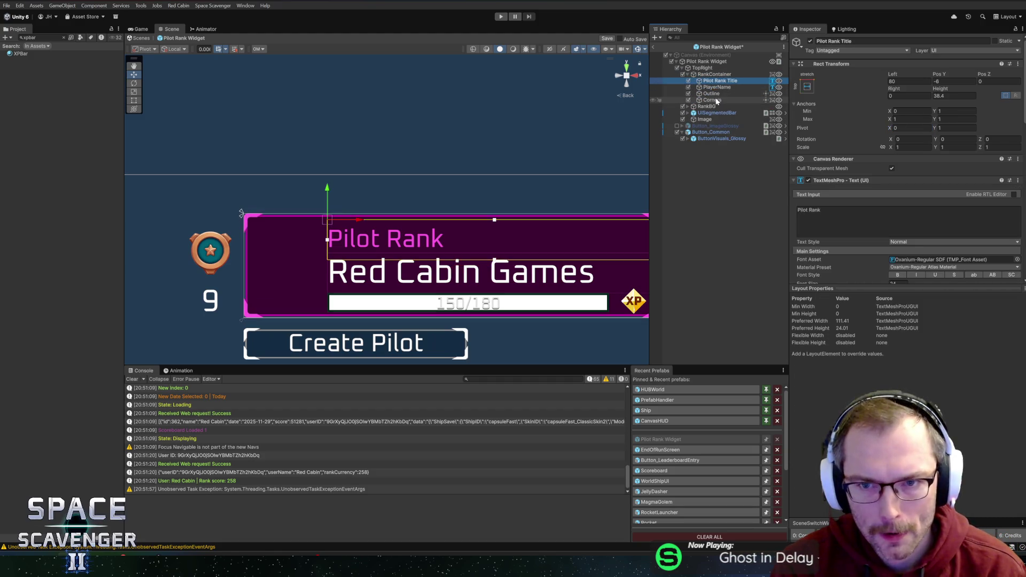
{"action": "left_click", "coordinate": [712, 100], "text": "shift"}
{"action": "left_click", "coordinate": [717, 81]}
{"action": "left_click", "coordinate": [717, 87], "text": "ctrl"}
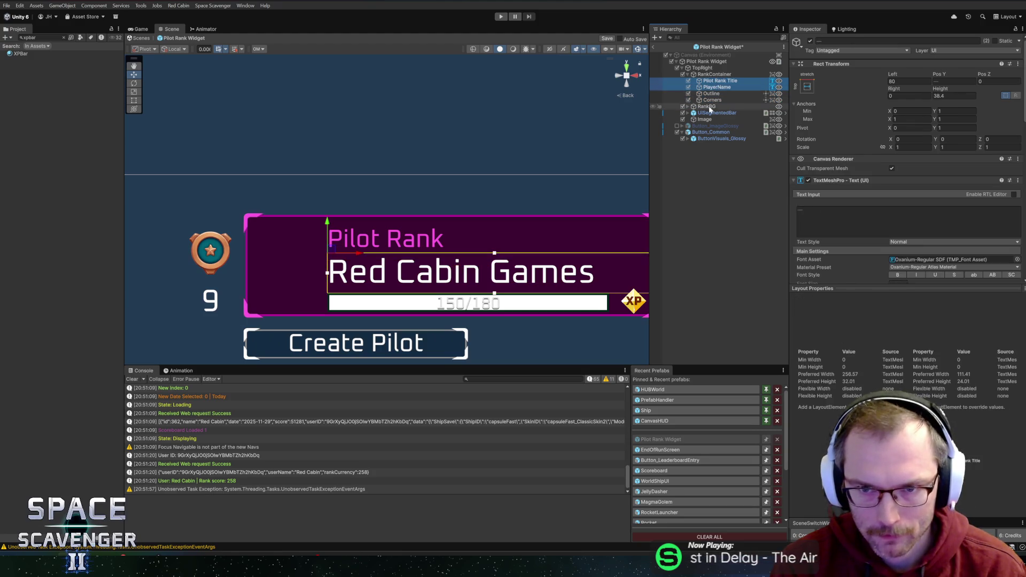
{"action": "left_click", "coordinate": [707, 106], "text": "ctrl"}
{"action": "left_click_drag", "start_coordinate": [200, 268], "coordinate": [174, 268]}
{"action": "key", "text": "ctrl+z"}
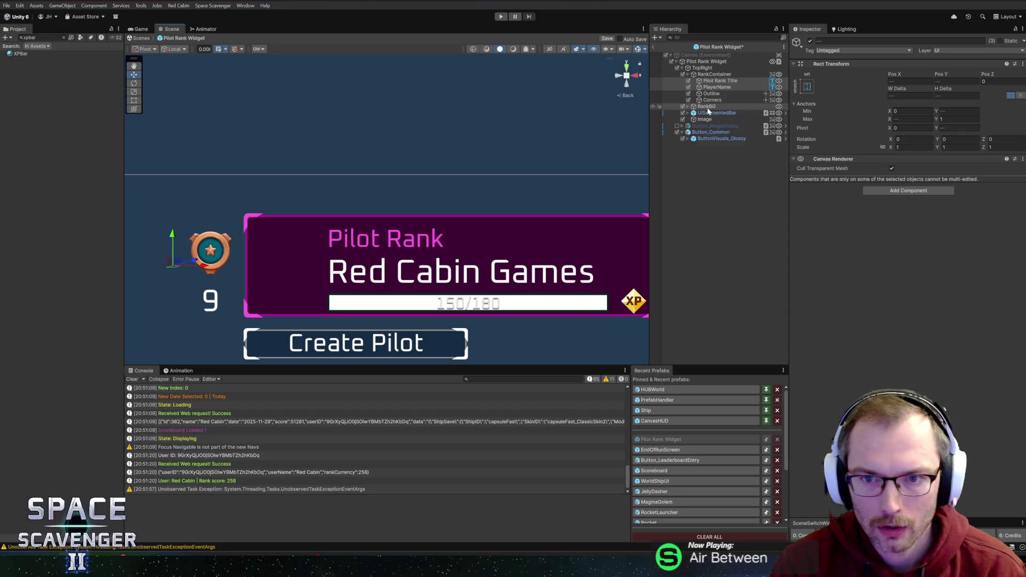
{"action": "left_click", "coordinate": [707, 107], "text": "ctrl"}
{"action": "left_click", "coordinate": [710, 114], "text": "ctrl"}
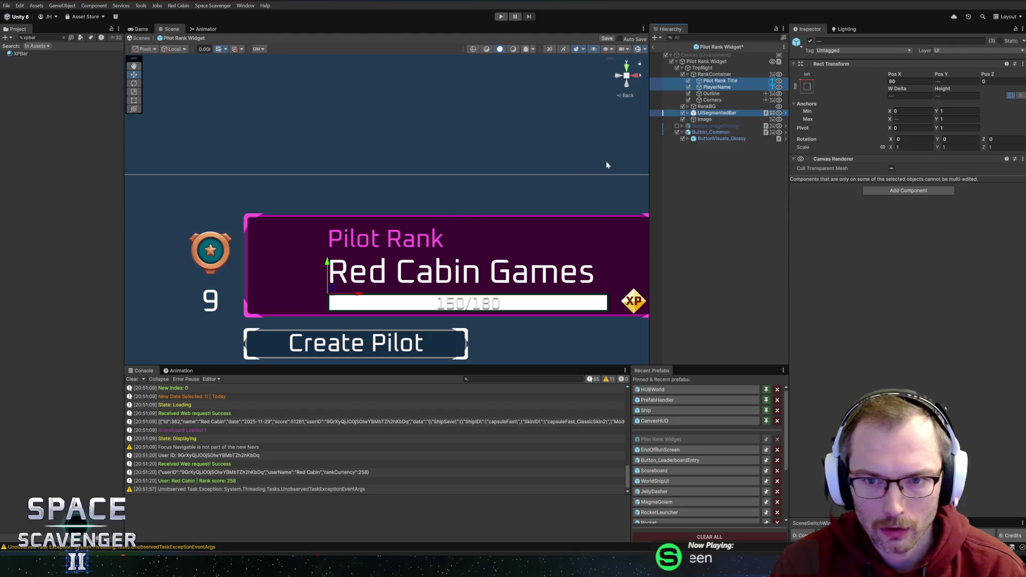
{"action": "left_click", "coordinate": [703, 120], "text": "ctrl"}
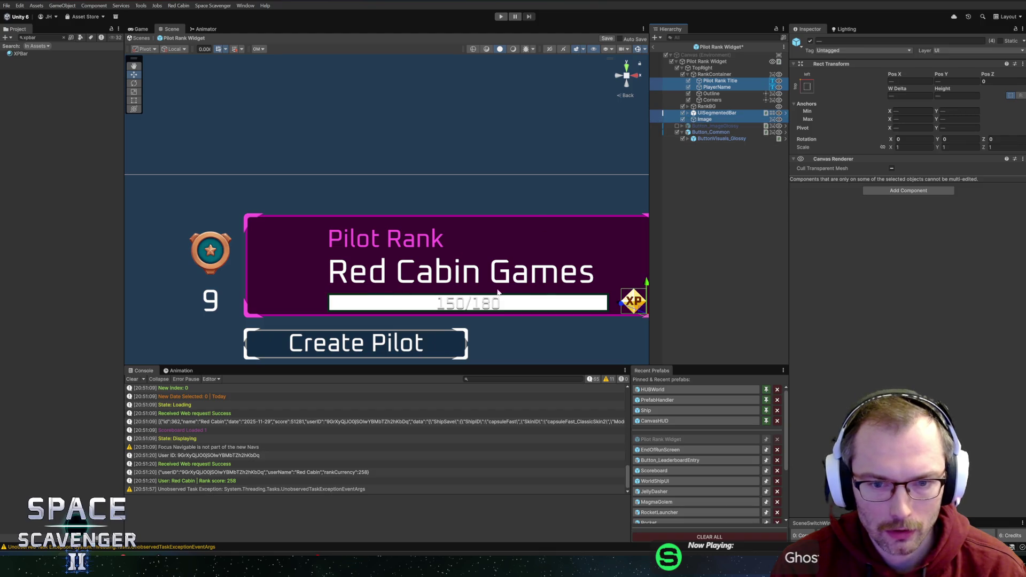
Narrow the Pilot Rank Widget's width to 319.3
{"action": "scroll", "coordinate": [606, 318], "scroll_direction": "down", "scroll_amount": 1}
{"action": "left_click_drag", "start_coordinate": [643, 303], "coordinate": [582, 303]}
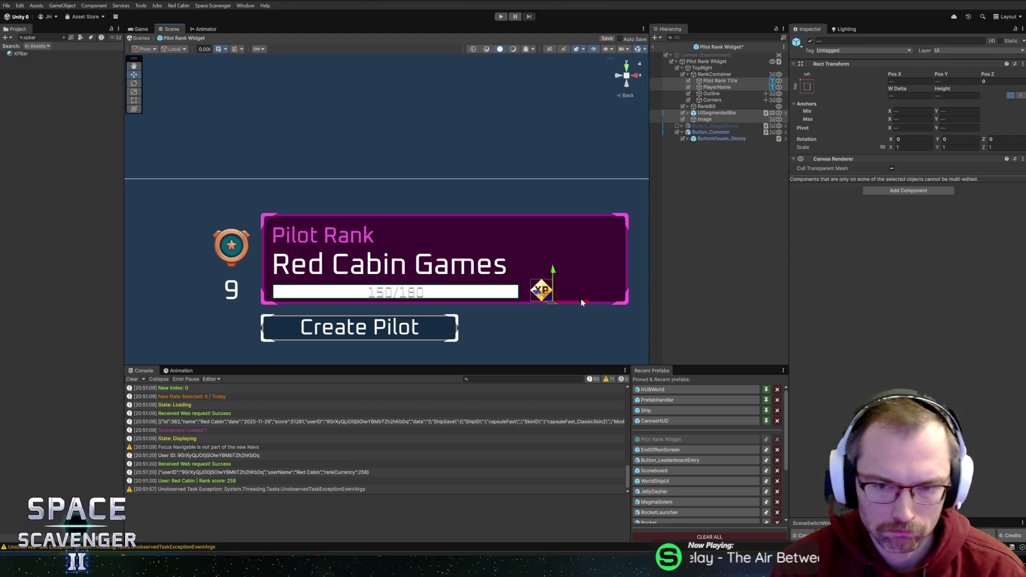
{"action": "left_click", "coordinate": [702, 68]}
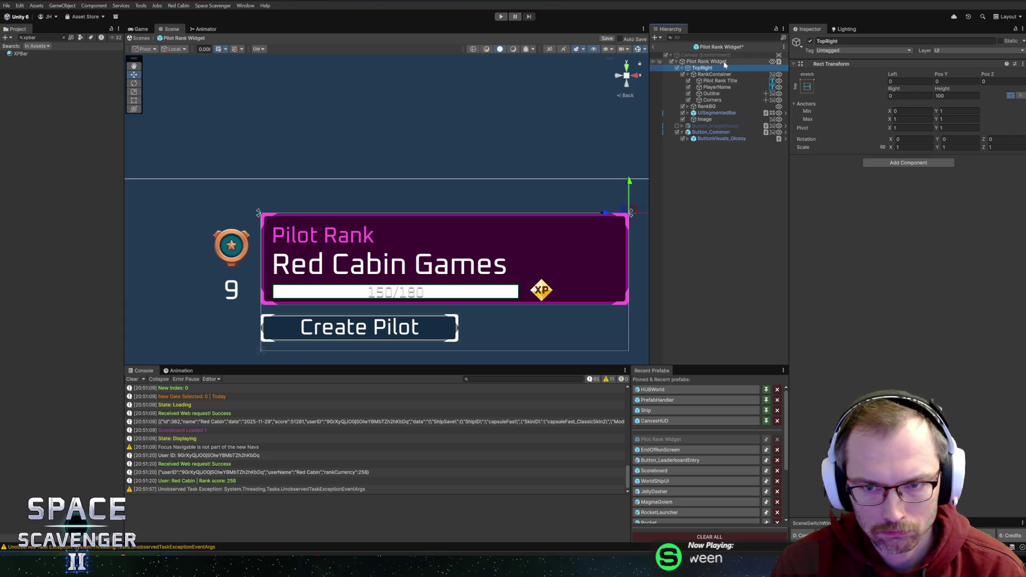
{"action": "left_click", "coordinate": [724, 61]}
{"action": "mouse_move", "coordinate": [895, 90]}
{"action": "left_mouse_down"}
{"action": "mouse_move", "coordinate": [708, 104]}
{"action": "mouse_move", "coordinate": [737, 109]}
{"action": "left_mouse_up"}
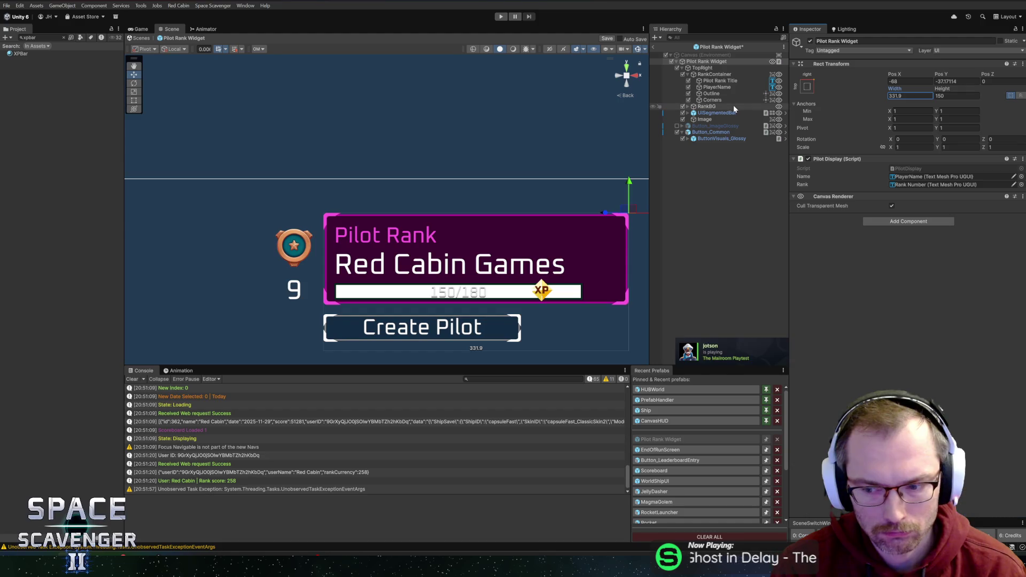
{"action": "key", "text": "ctrl+z"}
{"action": "key", "text": "ctrl+z"}
{"action": "key", "text": "ctrl+z"}
{"action": "key", "text": "ctrl+z"}
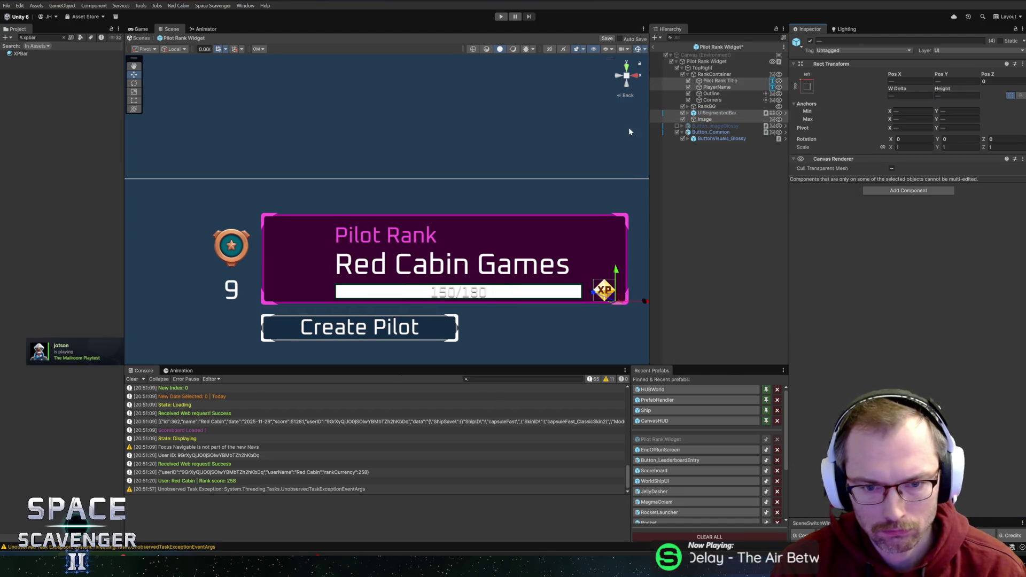
{"action": "left_click", "coordinate": [734, 63]}
{"action": "left_click_drag", "start_coordinate": [893, 90], "coordinate": [838, 92]}
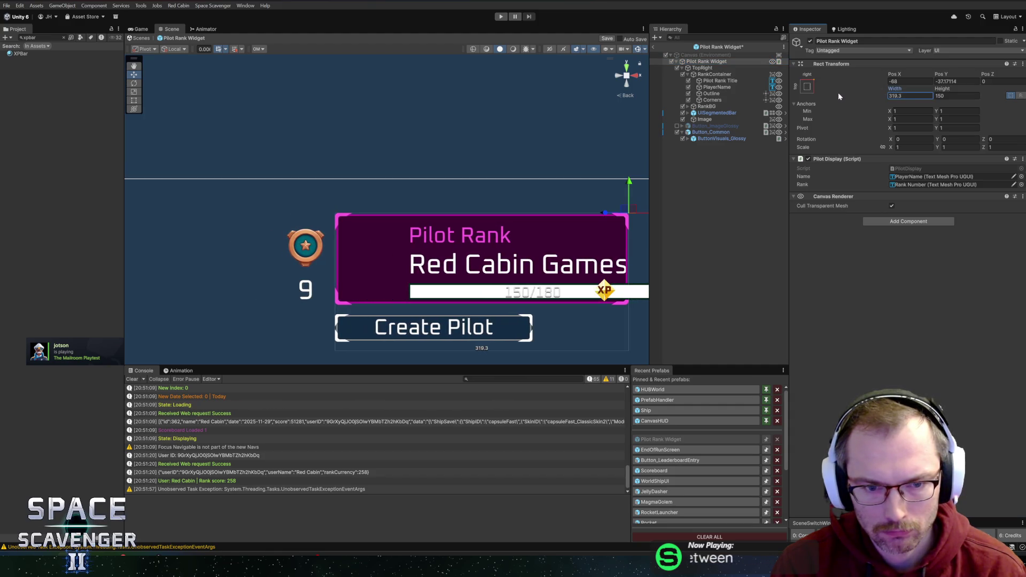
Shift the title, player name and XP bar left, and move the XP icon to the bar's right end
{"action": "left_click", "coordinate": [720, 81]}
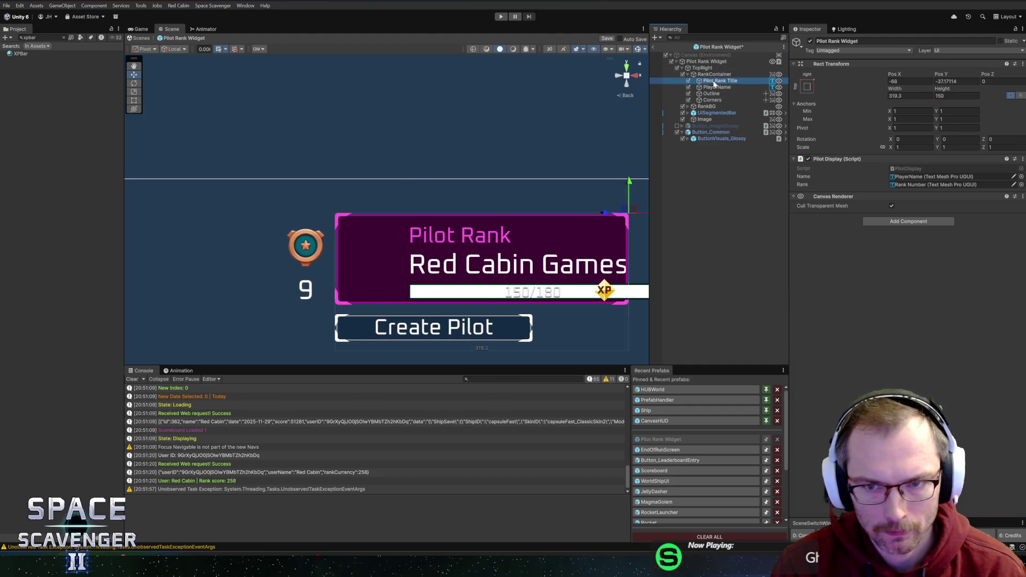
{"action": "left_click", "coordinate": [716, 87], "text": "ctrl"}
{"action": "left_click", "coordinate": [711, 113], "text": "ctrl"}
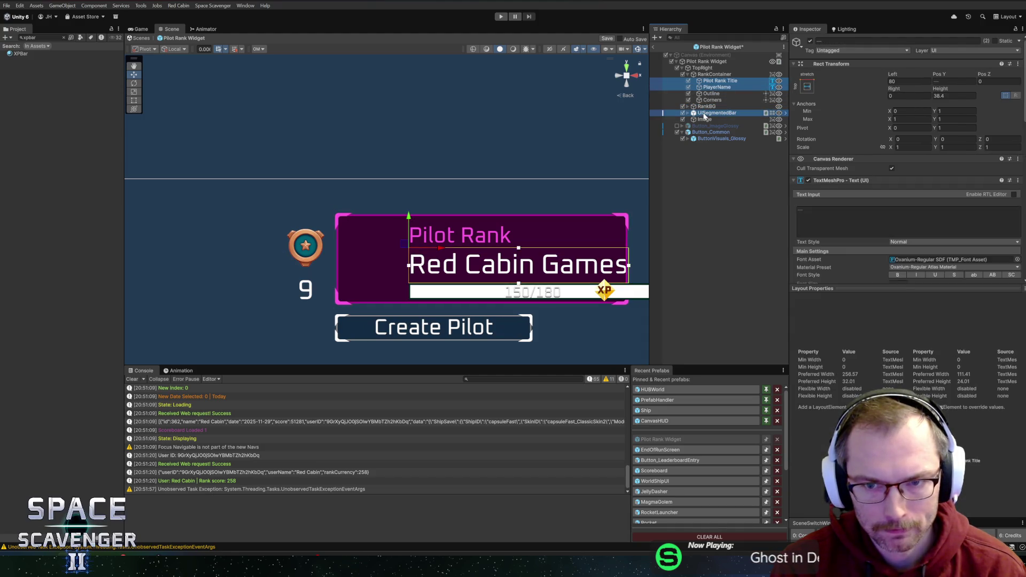
{"action": "left_click_drag", "start_coordinate": [643, 305], "coordinate": [586, 306]}
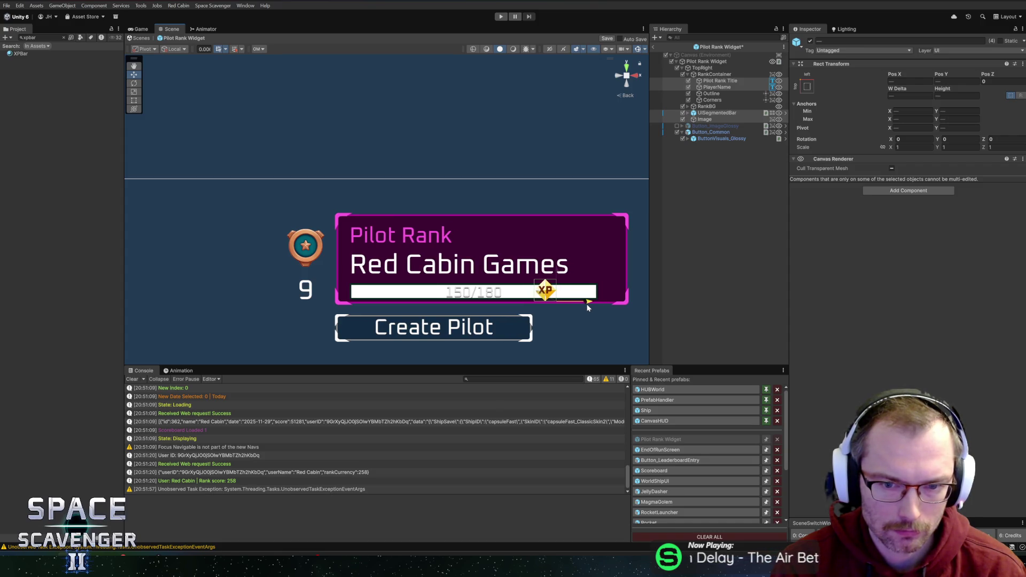
{"action": "left_click", "coordinate": [586, 303]}
{"action": "left_click_drag", "start_coordinate": [595, 308], "coordinate": [652, 299]}
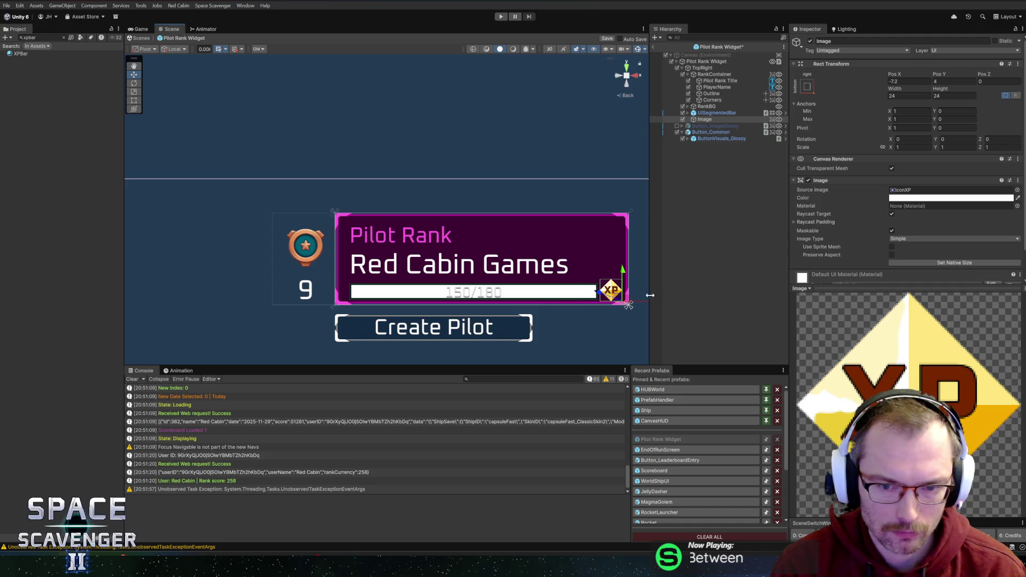
Set the UISegmentedBar XP bar's Pivot Y to 0
{"action": "left_click", "coordinate": [718, 113]}
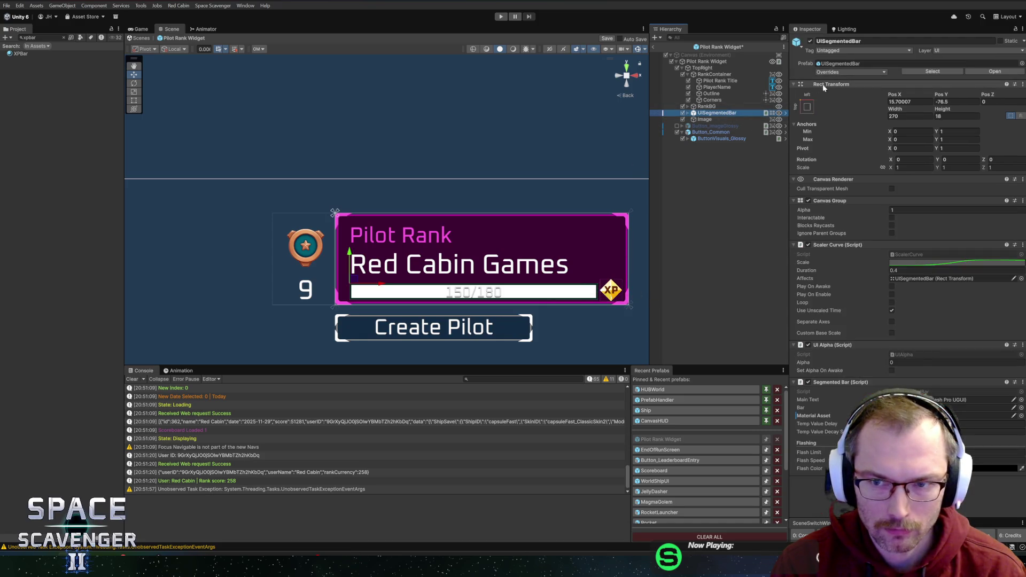
{"action": "left_click", "coordinate": [807, 108]}
{"action": "key", "text": "Escape"}
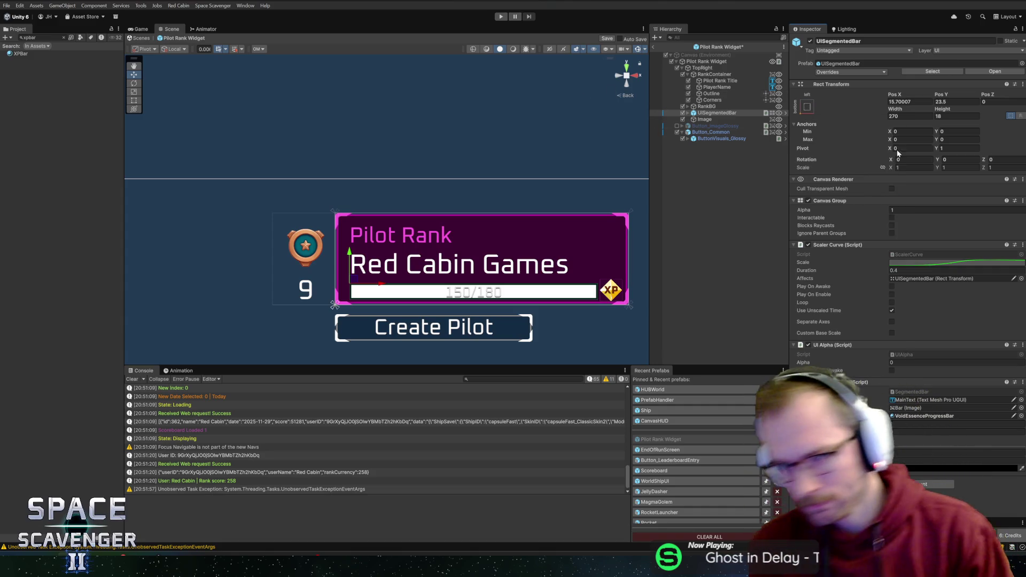
{"action": "left_click", "coordinate": [958, 148]}
{"action": "type", "text": "0"}
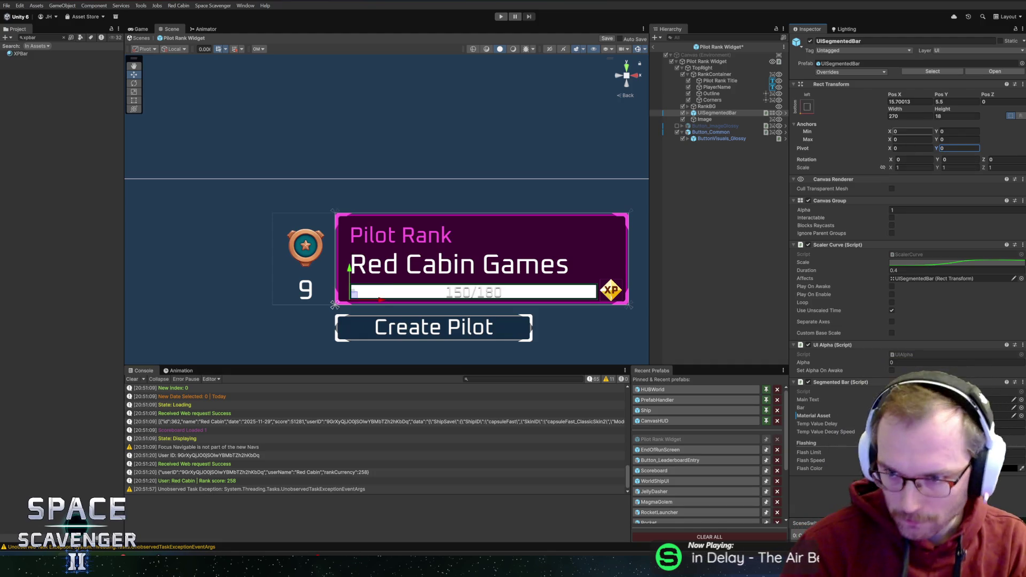
Save the Pilot Rank Widget prefab and start the game to test it
{"action": "scroll", "coordinate": [368, 277], "scroll_direction": "down", "scroll_amount": 2}
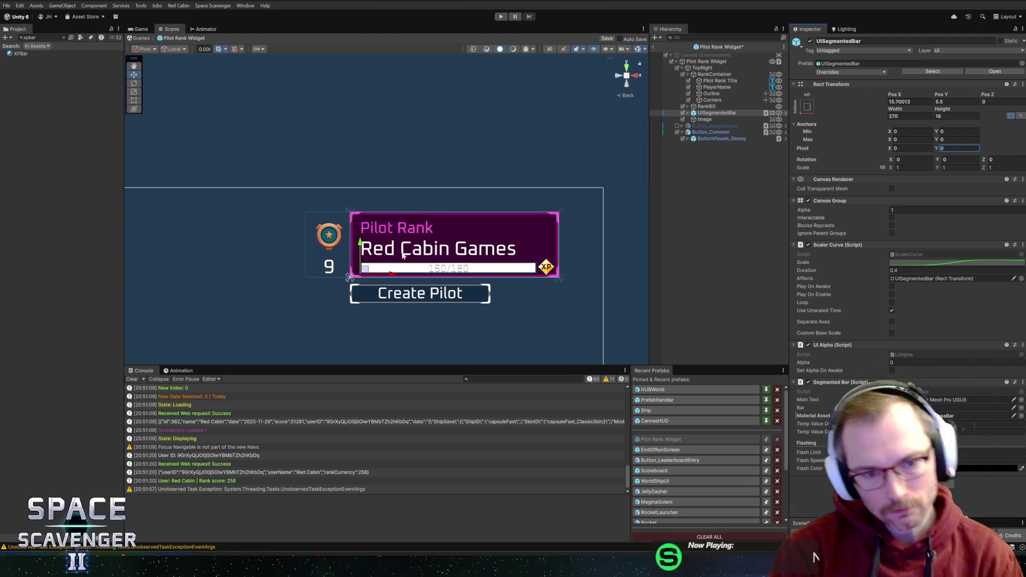
{"action": "left_click_drag", "start_coordinate": [404, 202], "coordinate": [485, 192]}
{"action": "key", "text": "ctrl+s"}
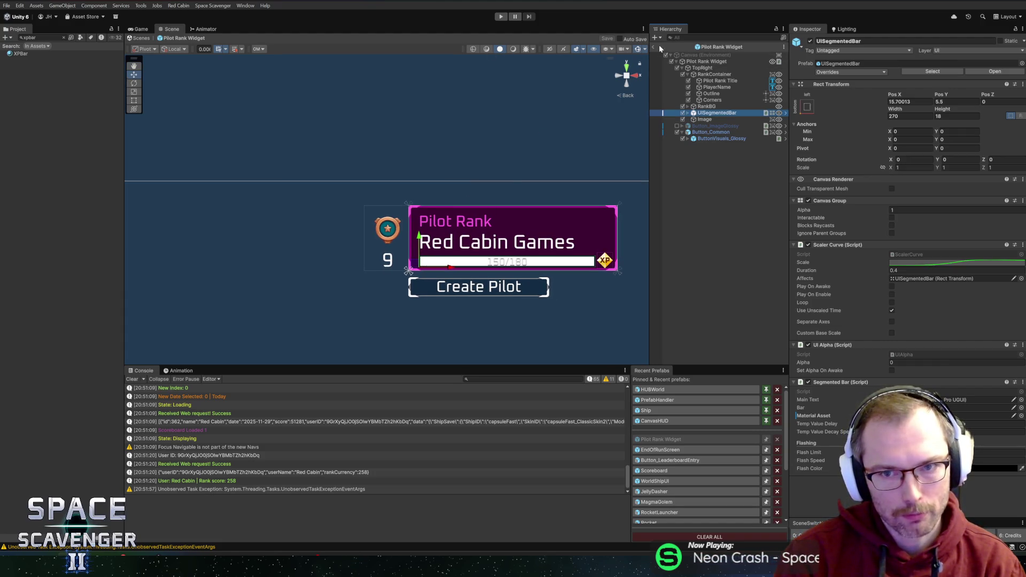
{"action": "left_click", "coordinate": [500, 18]}
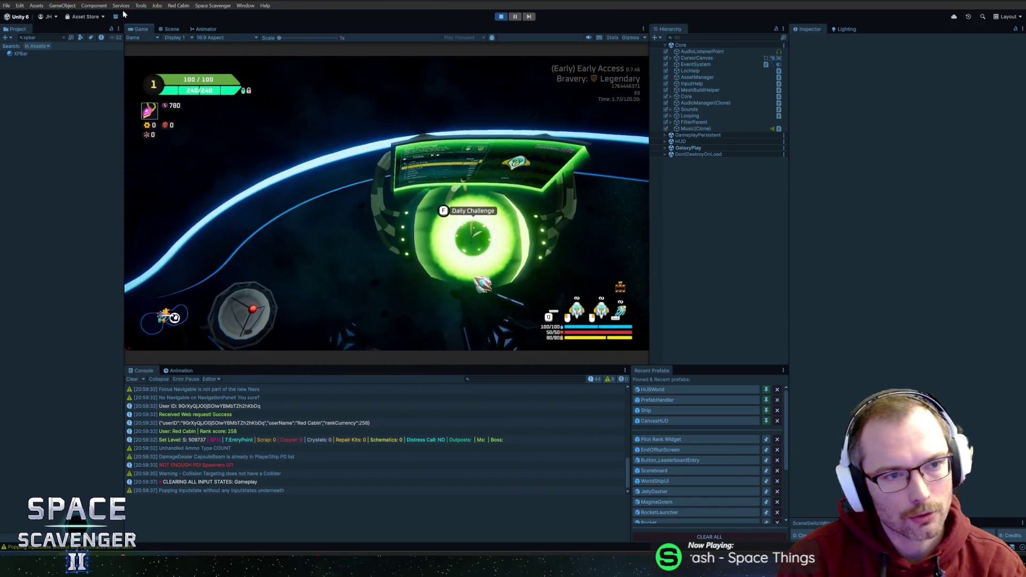
View the Daily Challenge leaderboard in the maximised game view, then stop and reopen the Pilot Rank Widget prefab
{"action": "key", "text": "shift+space"}
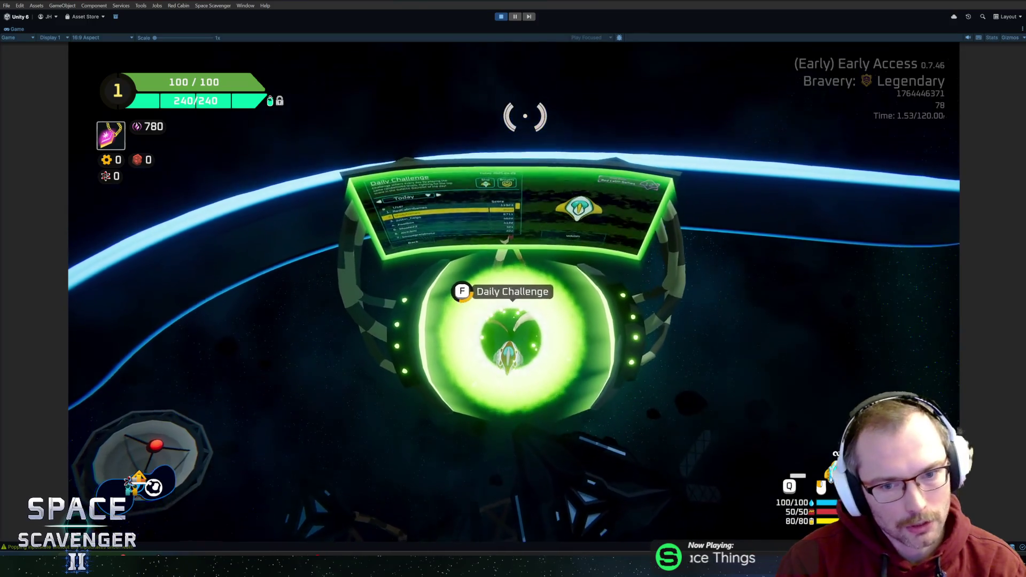
{"action": "key", "text": "f"}
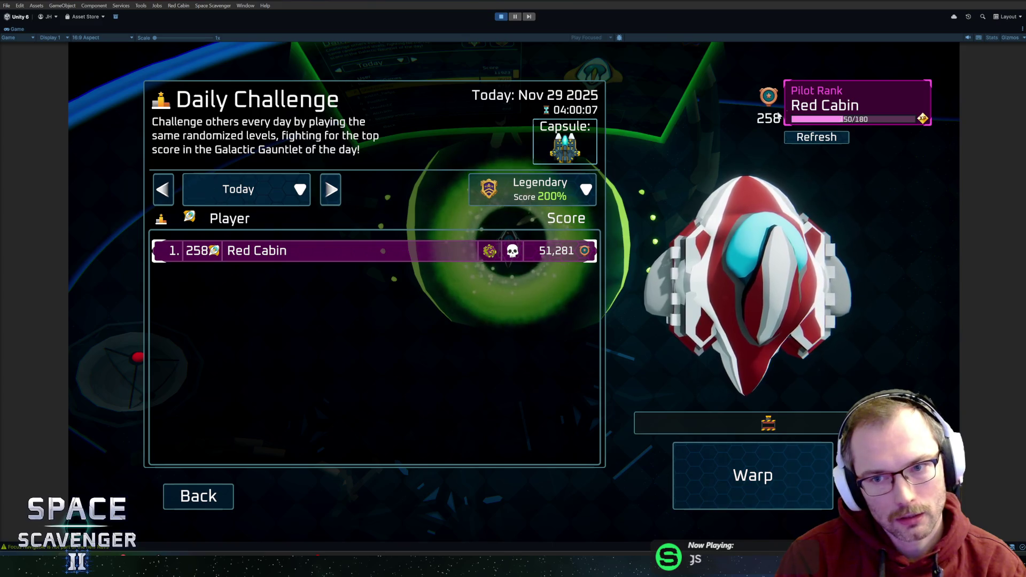
{"action": "key", "text": "ctrl+p"}
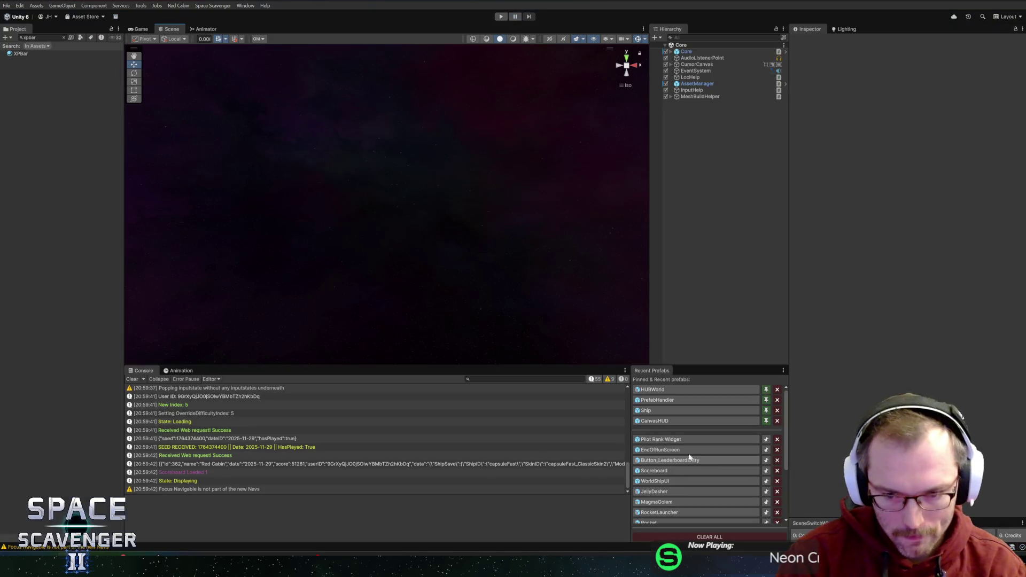
{"action": "left_click", "coordinate": [663, 440]}
Set the Pilot Rank Widget's Width to 420
{"action": "left_click", "coordinate": [706, 62]}
{"action": "left_click", "coordinate": [899, 94]}
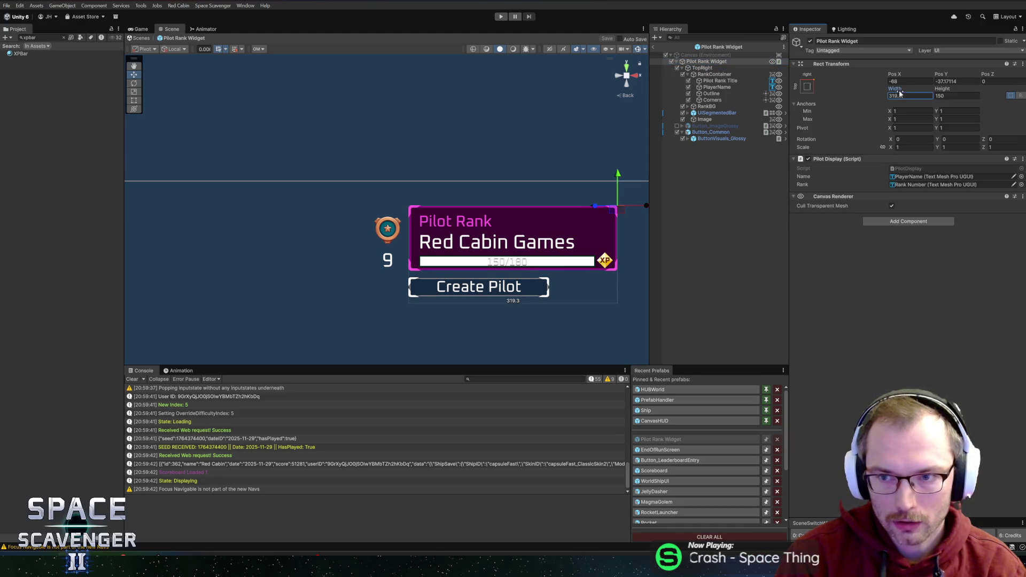
{"action": "type", "text": "420"}
{"action": "key", "text": "Return"}
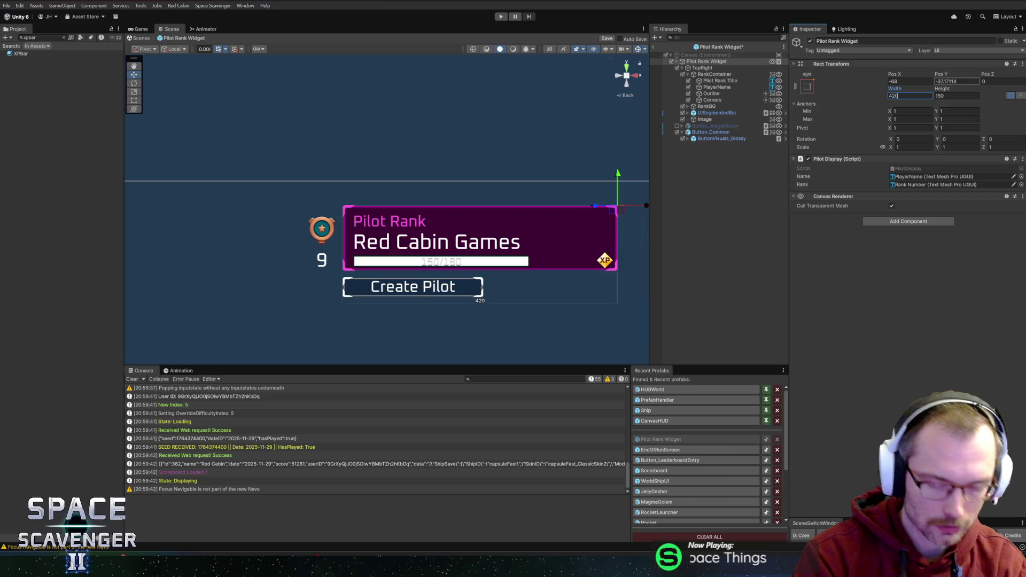
Shift the title, player name and XP bar right, setting the texts' Left offset to 72
{"action": "left_click", "coordinate": [720, 81]}
{"action": "left_click", "coordinate": [716, 87], "text": "shift"}
{"action": "left_click", "coordinate": [712, 114], "text": "ctrl"}
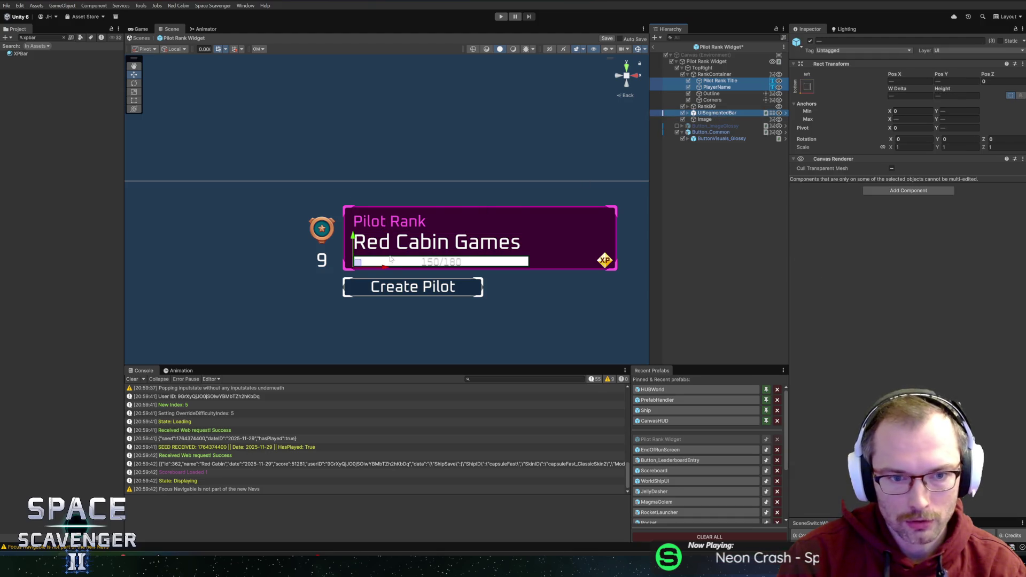
{"action": "mouse_move", "coordinate": [381, 268]}
{"action": "left_mouse_down"}
{"action": "mouse_move", "coordinate": [441, 271]}
{"action": "mouse_move", "coordinate": [415, 273]}
{"action": "left_mouse_up"}
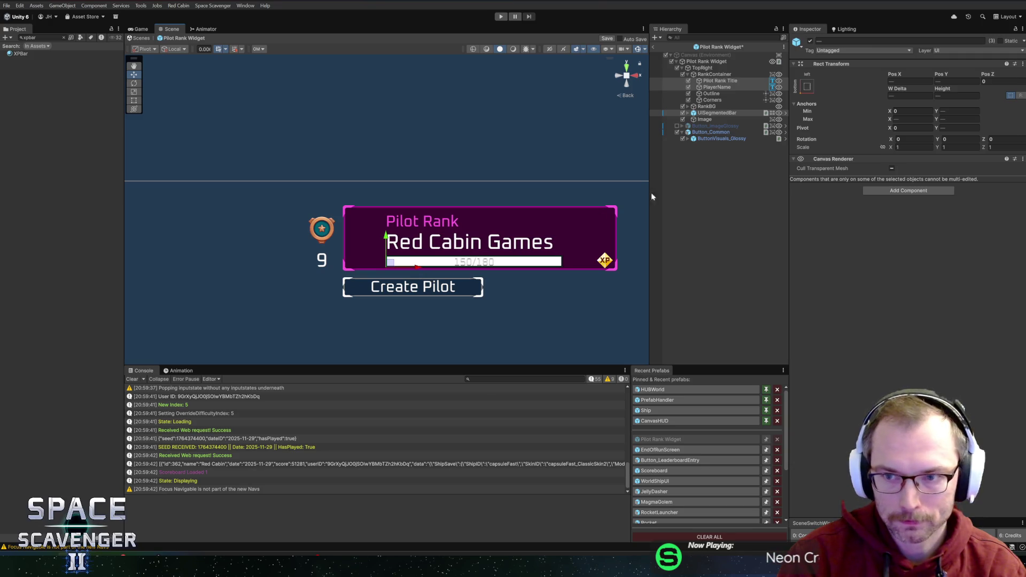
{"action": "left_click", "coordinate": [717, 87], "text": "shift"}
{"action": "left_click", "coordinate": [908, 81]}
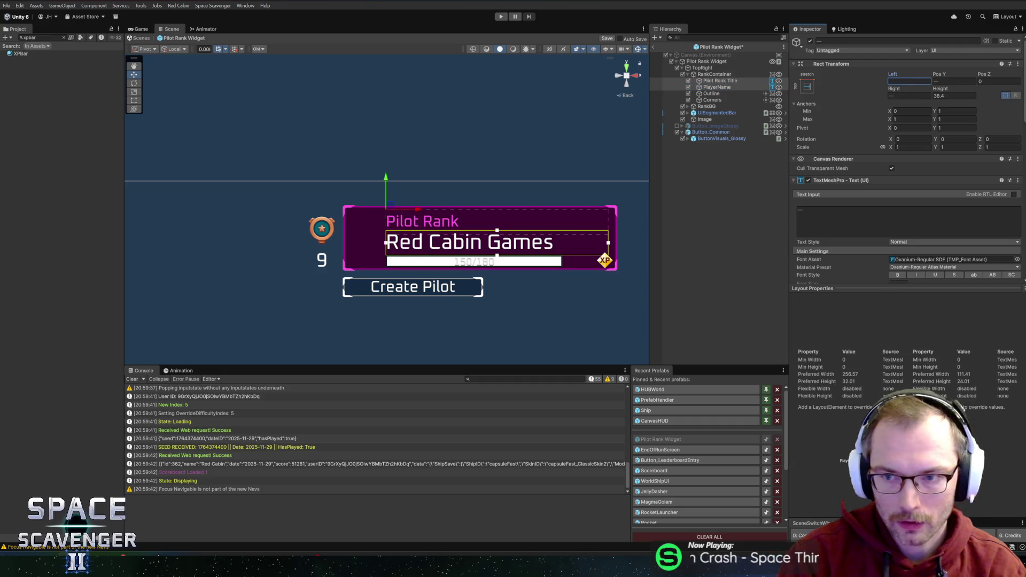
{"action": "type", "text": "72"}
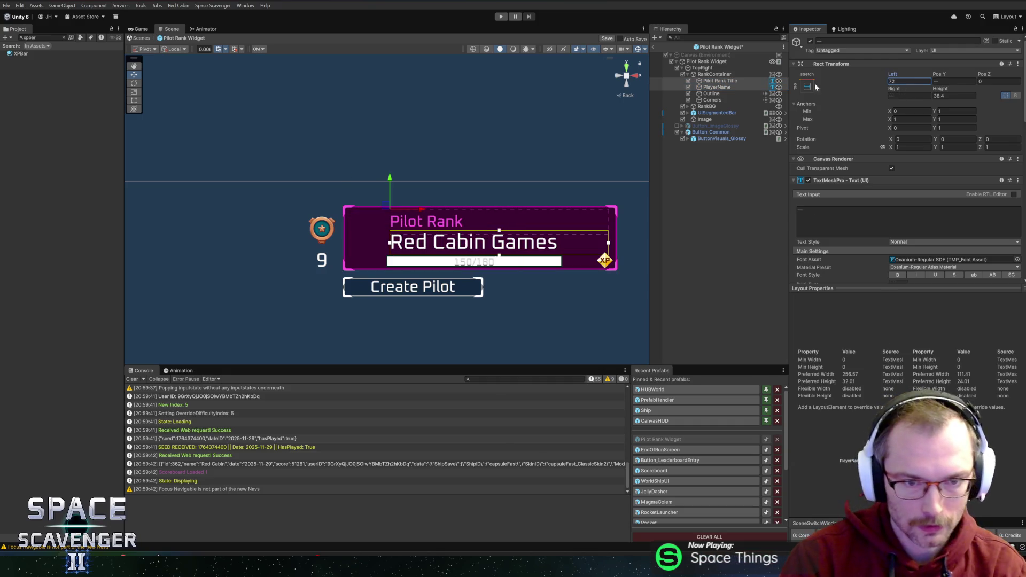
Set the UISegmentedBar XP bar's Pos X to 72
{"action": "left_click", "coordinate": [717, 112]}
{"action": "left_click", "coordinate": [900, 102]}
{"action": "type", "text": "72"}
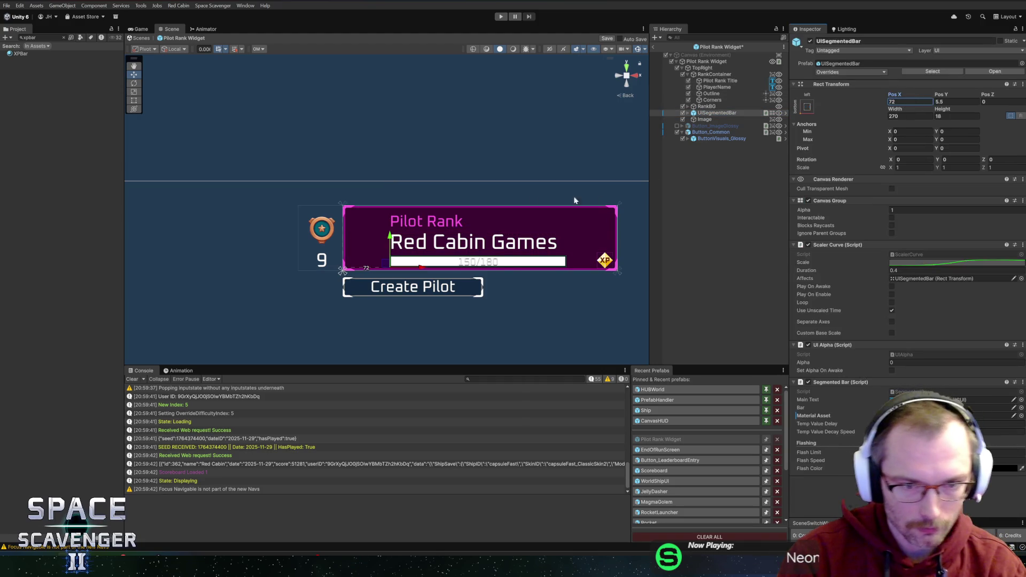
{"action": "left_click", "coordinate": [708, 106]}
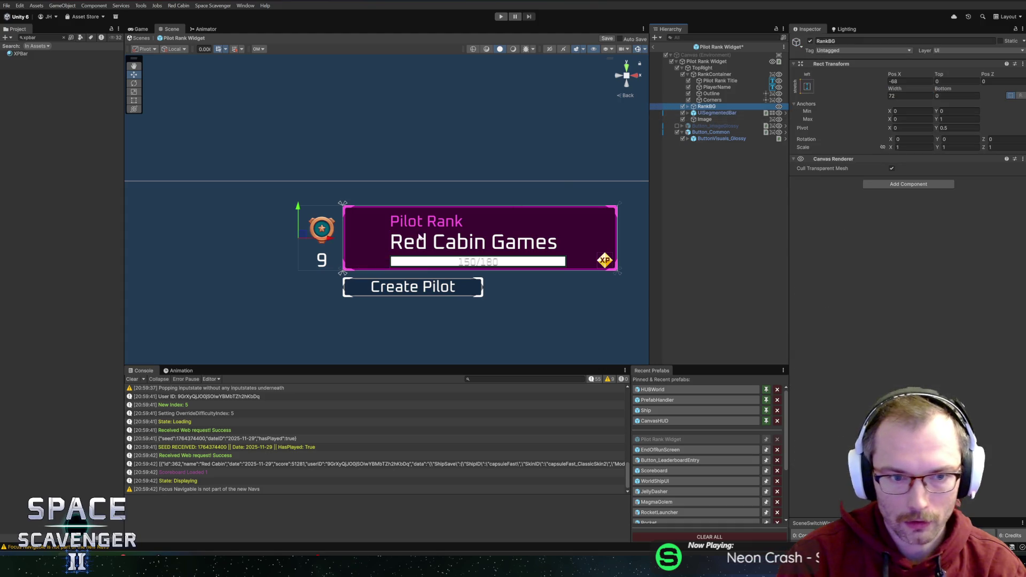
Move the rank badge and level 9 into the pink panel, with RankBG at Pos X 4
{"action": "left_click_drag", "start_coordinate": [323, 245], "coordinate": [375, 243]}
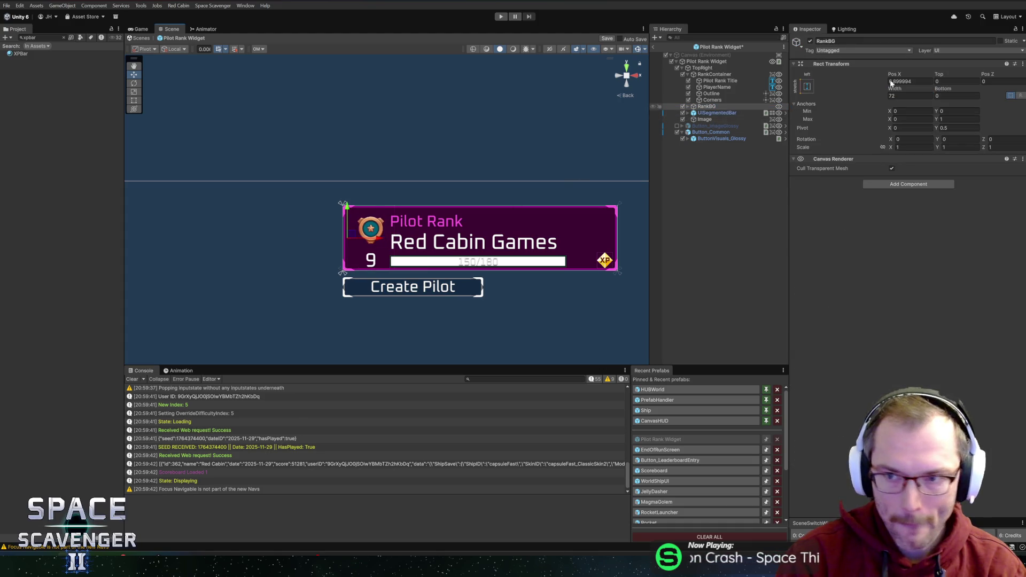
{"action": "type", "text": "4"}
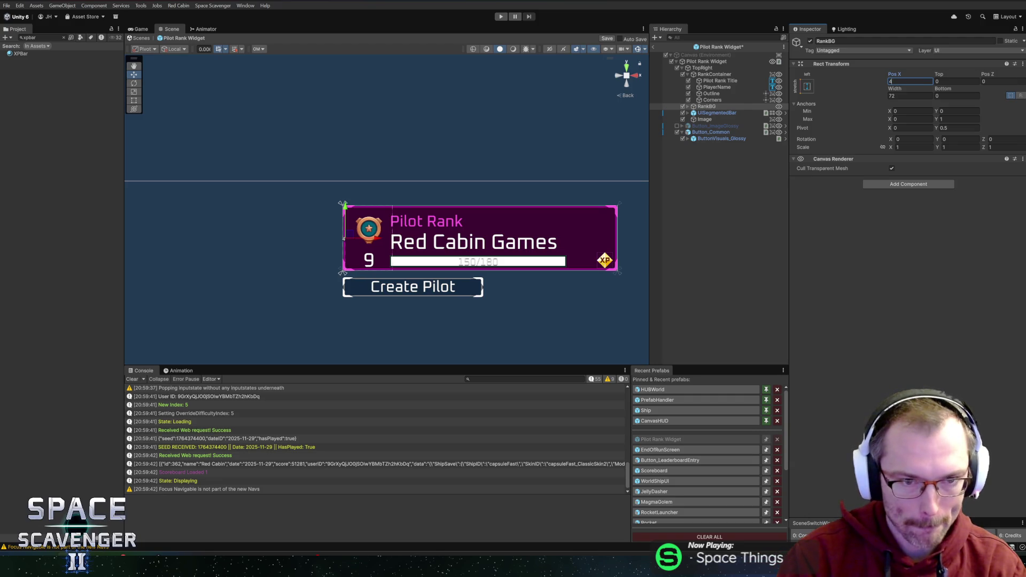
{"action": "scroll", "coordinate": [397, 221], "scroll_direction": "up", "scroll_amount": 5}
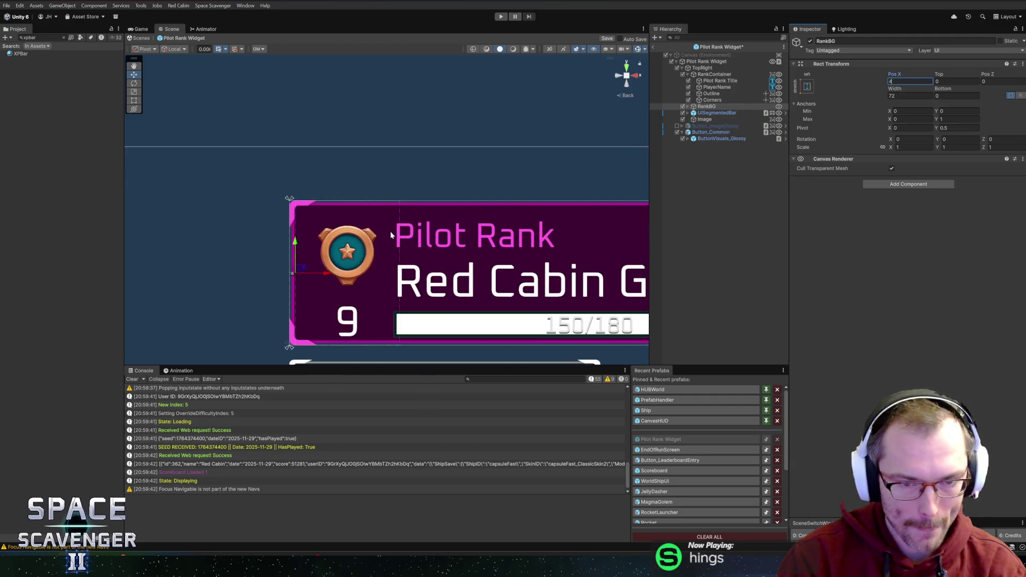
Add an Image with the ButtonSharpFill sprite and pixels per unit multiplier 4 to RankBG
{"action": "left_click", "coordinate": [688, 107]}
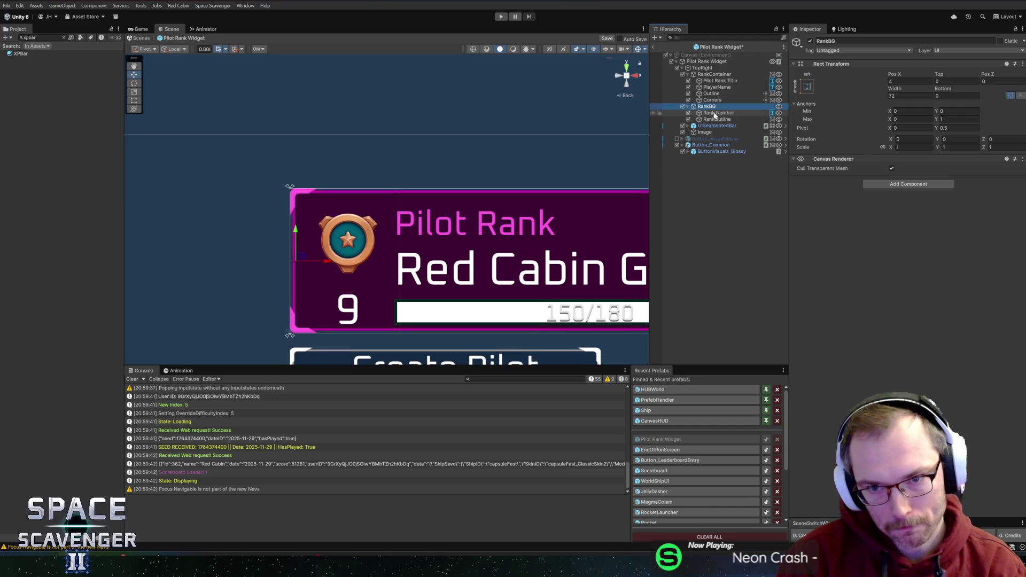
{"action": "left_click", "coordinate": [896, 185]}
{"action": "type", "text": "image"}
{"action": "key", "text": "Return"}
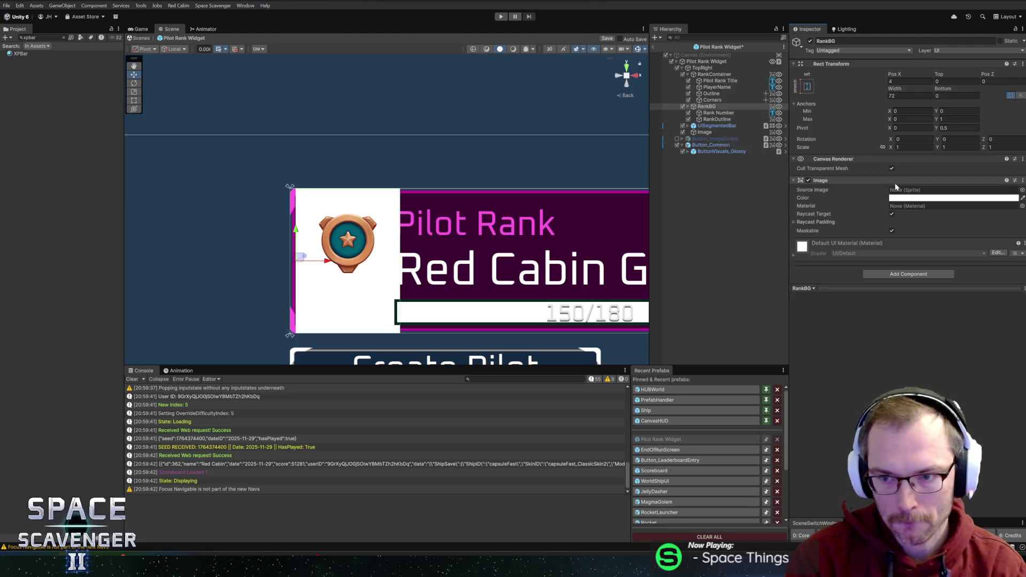
{"action": "left_click", "coordinate": [1021, 190]}
{"action": "type", "text": "shar"}
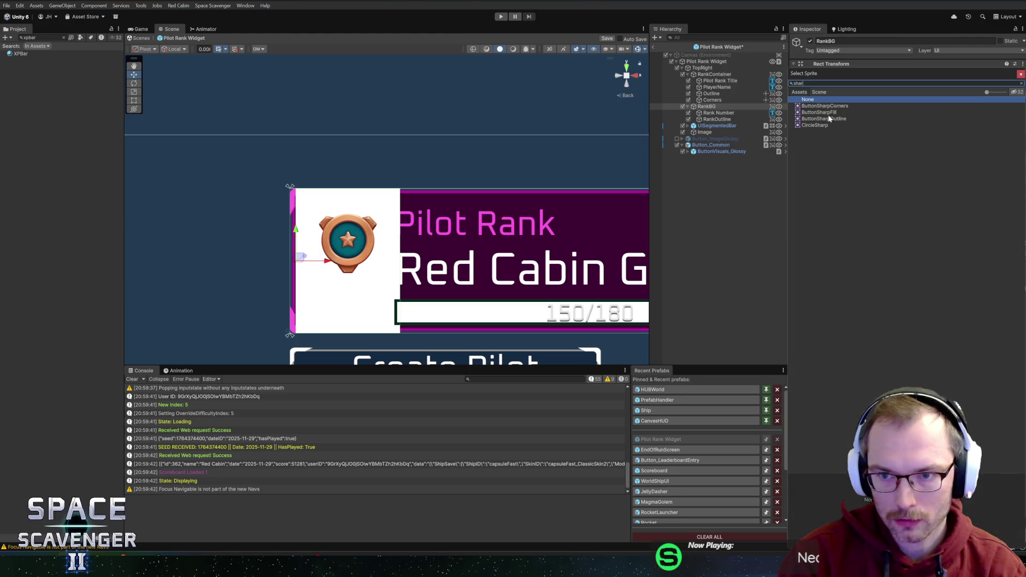
{"action": "double_click", "coordinate": [828, 112]}
{"action": "left_click", "coordinate": [911, 254]}
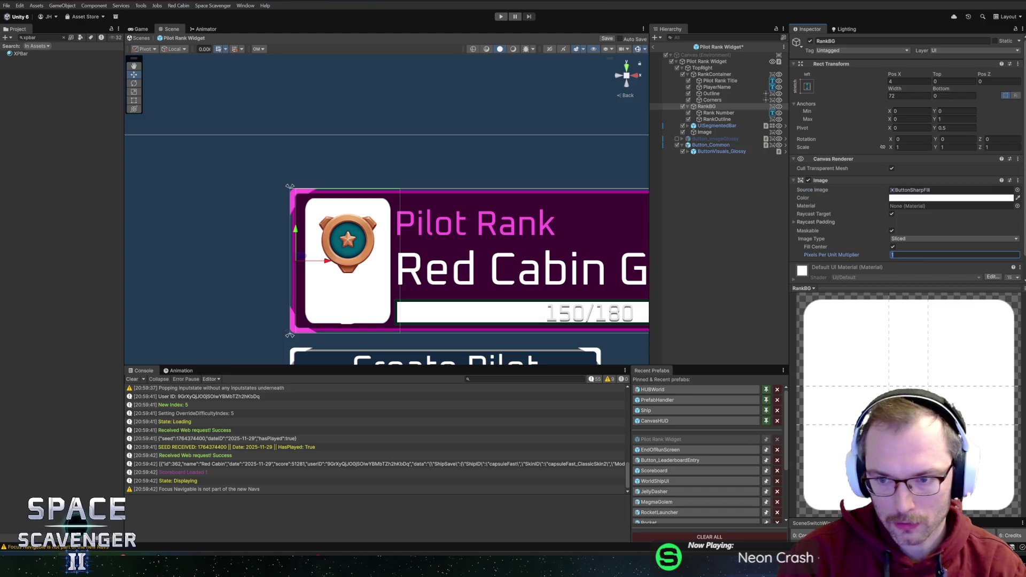
{"action": "type", "text": "4"}
{"action": "left_click", "coordinate": [909, 81]}
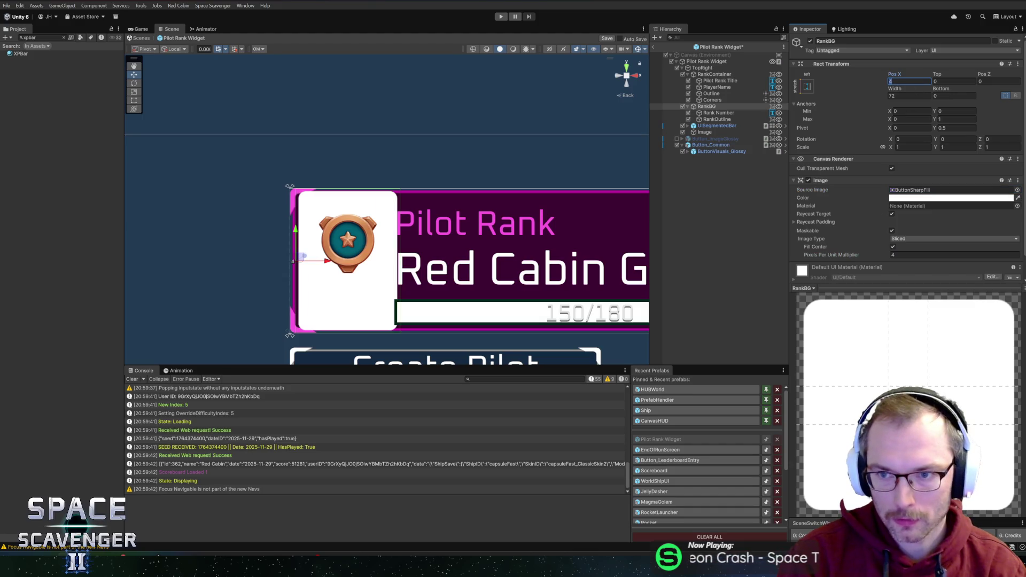
Undo the multiplier change and the Image added to RankBG
{"action": "key", "text": "ctrl+z"}
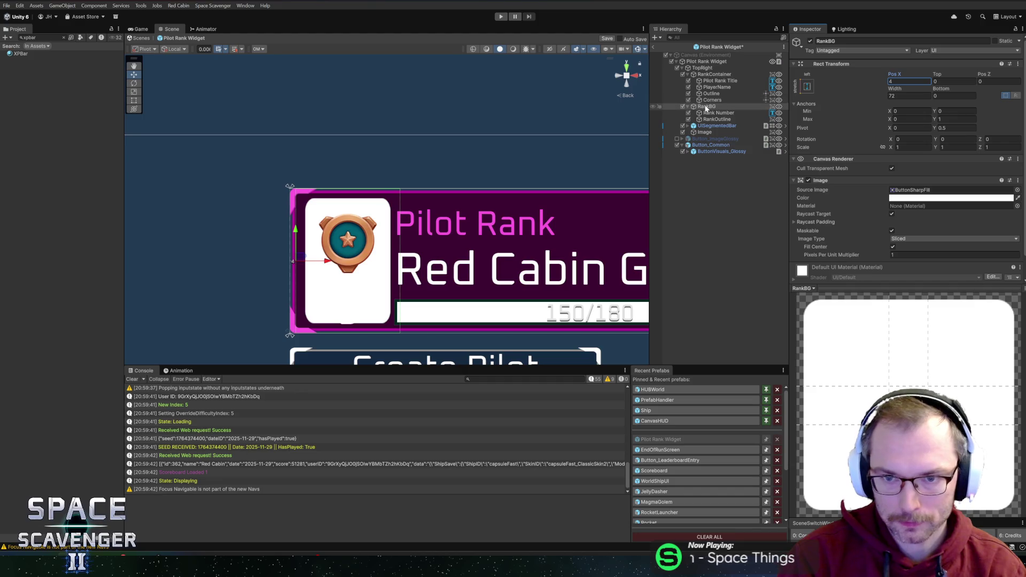
{"action": "key", "text": "ctrl+z"}
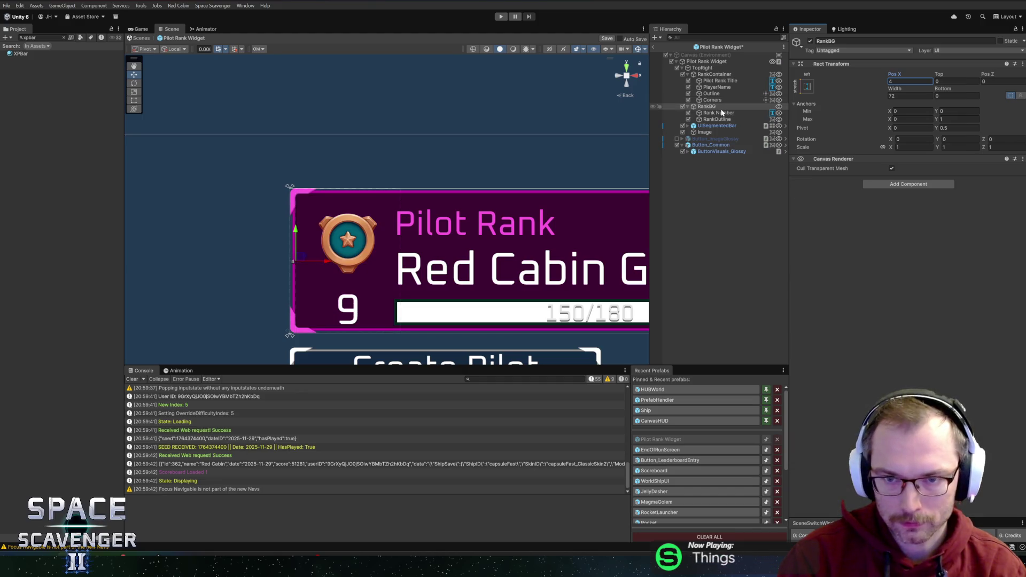
{"action": "right_click", "coordinate": [716, 109]}
Create a new Image child named BG under RankBG, stretched to fill it
{"action": "mouse_move", "coordinate": [738, 334]}
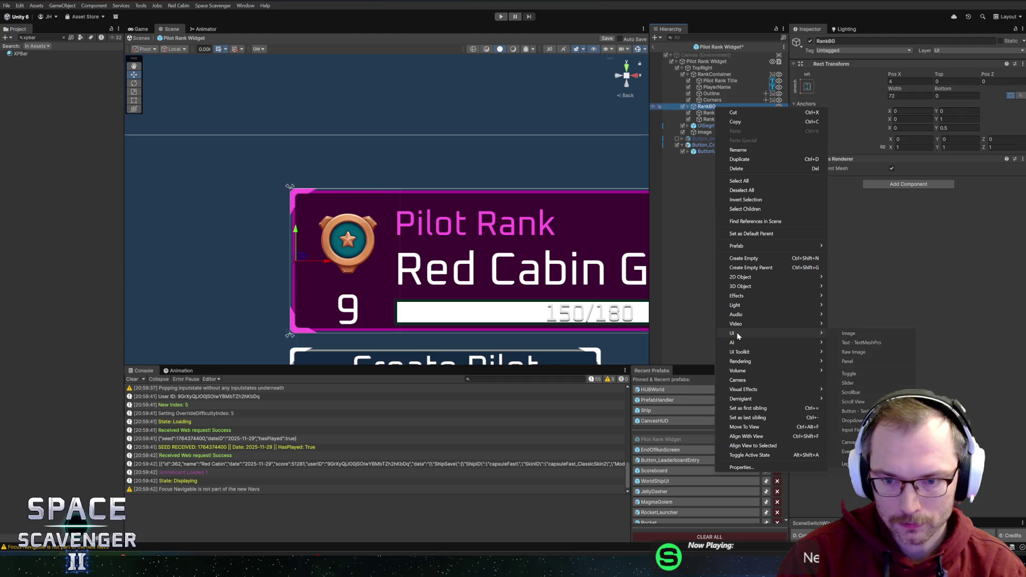
{"action": "left_click", "coordinate": [848, 333]}
{"action": "type", "text": "BG"}
{"action": "key", "text": "Return"}
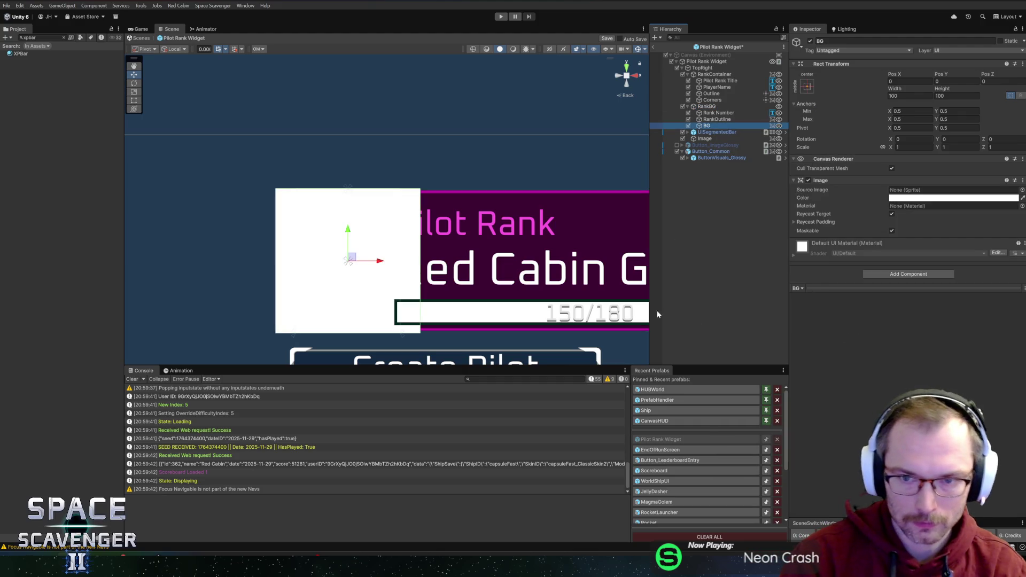
{"action": "left_click", "coordinate": [807, 86]}
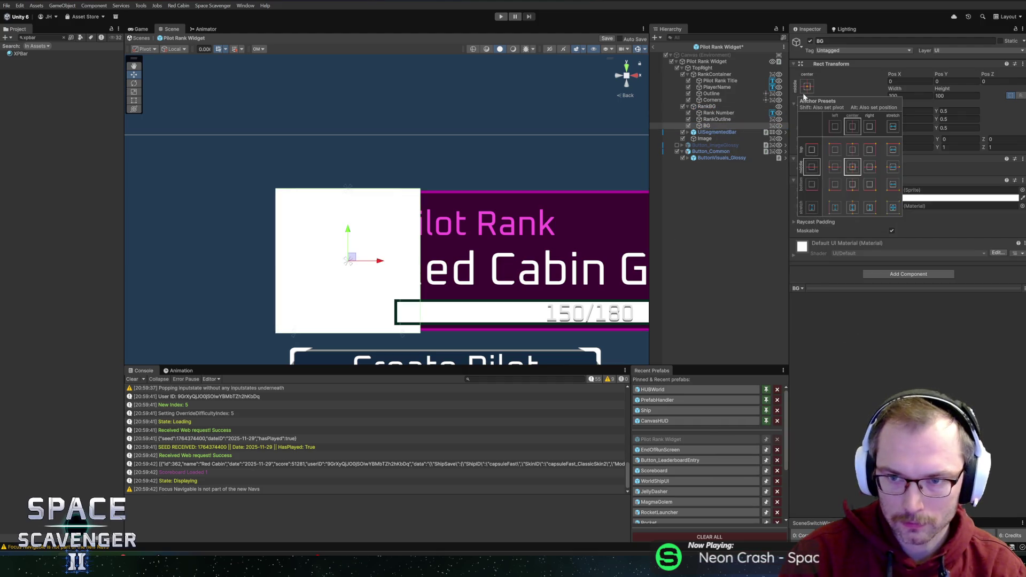
{"action": "left_click", "coordinate": [892, 207], "text": "alt"}
Give BG the ButtonSharpFill sprite and a semi-transparent dark colour, and order it first to render behind
{"action": "left_click", "coordinate": [1022, 190]}
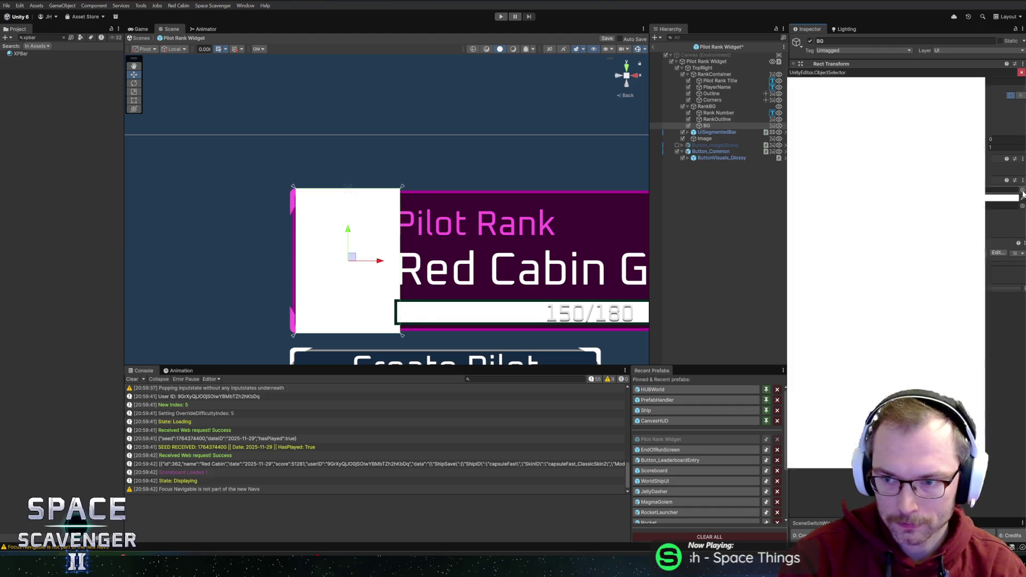
{"action": "type", "text": "shar"}
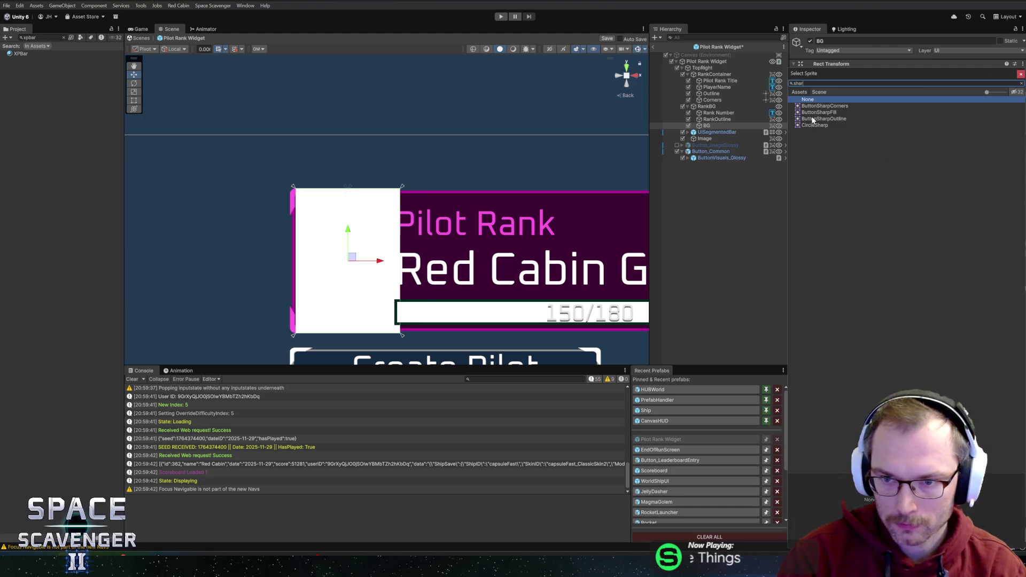
{"action": "double_click", "coordinate": [816, 114]}
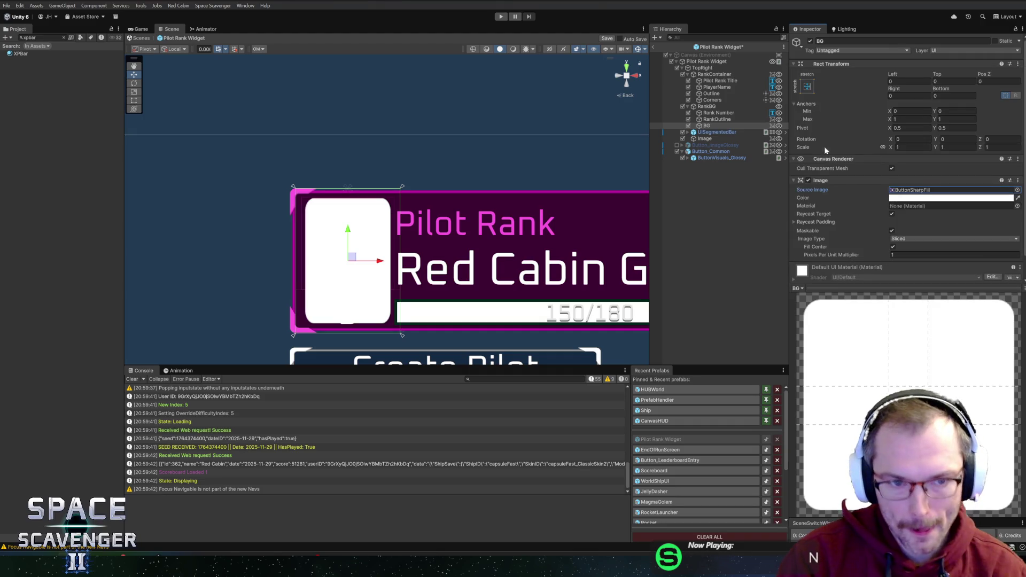
{"action": "left_click", "coordinate": [907, 197]}
{"action": "left_click_drag", "start_coordinate": [966, 256], "coordinate": [892, 272]}
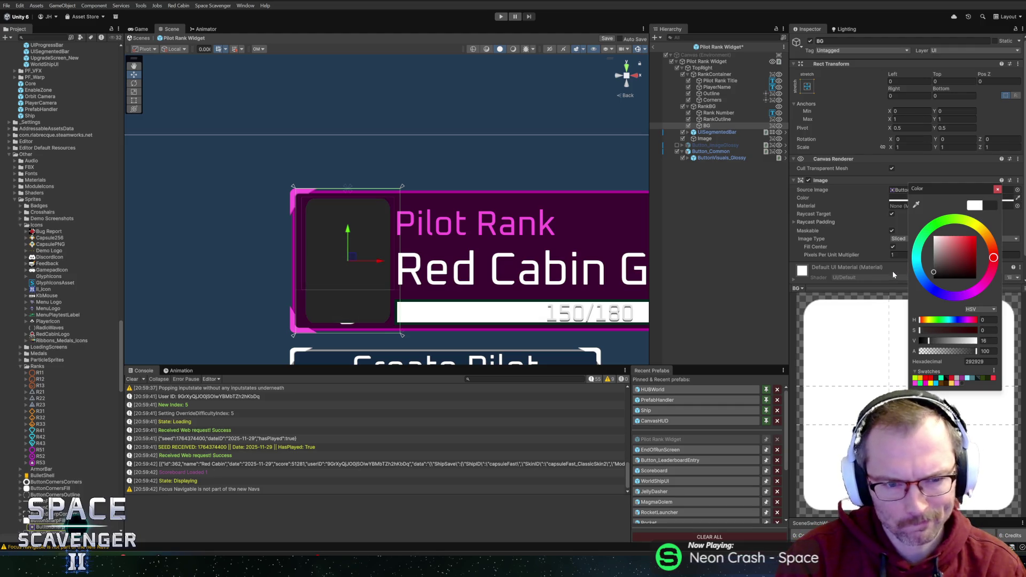
{"action": "left_click", "coordinate": [945, 381]}
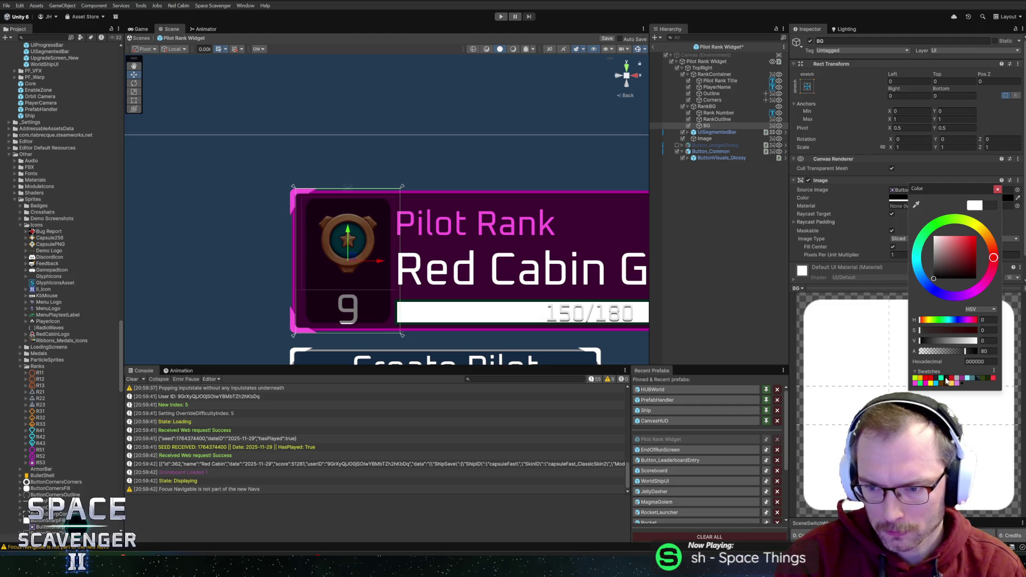
{"action": "left_click", "coordinate": [999, 190]}
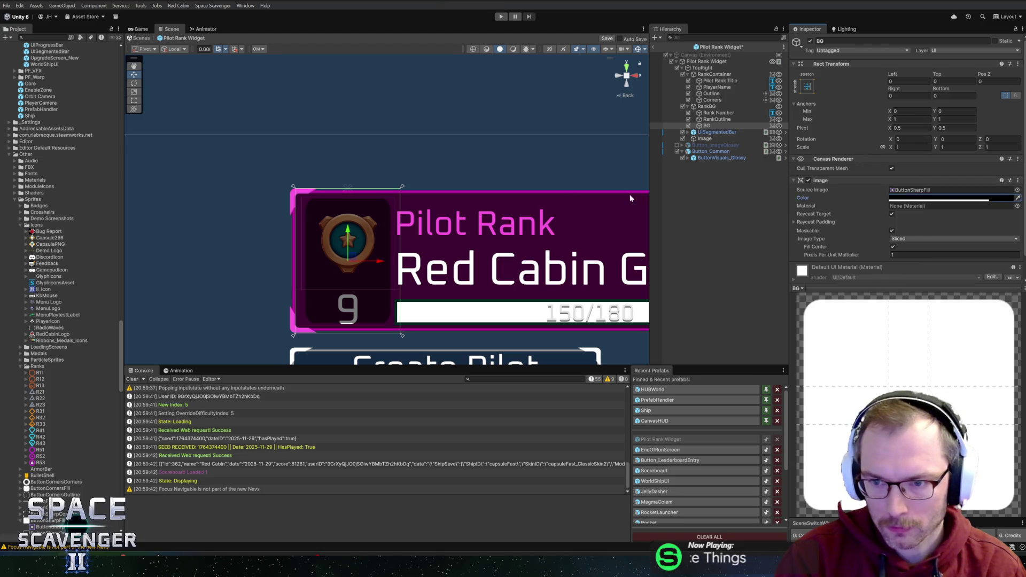
{"action": "left_click_drag", "start_coordinate": [700, 128], "coordinate": [705, 111]}
Set BG's pixels per unit multiplier to 4 and top and bottom insets to 4, then switch to the Steam page
{"action": "left_click", "coordinate": [919, 255]}
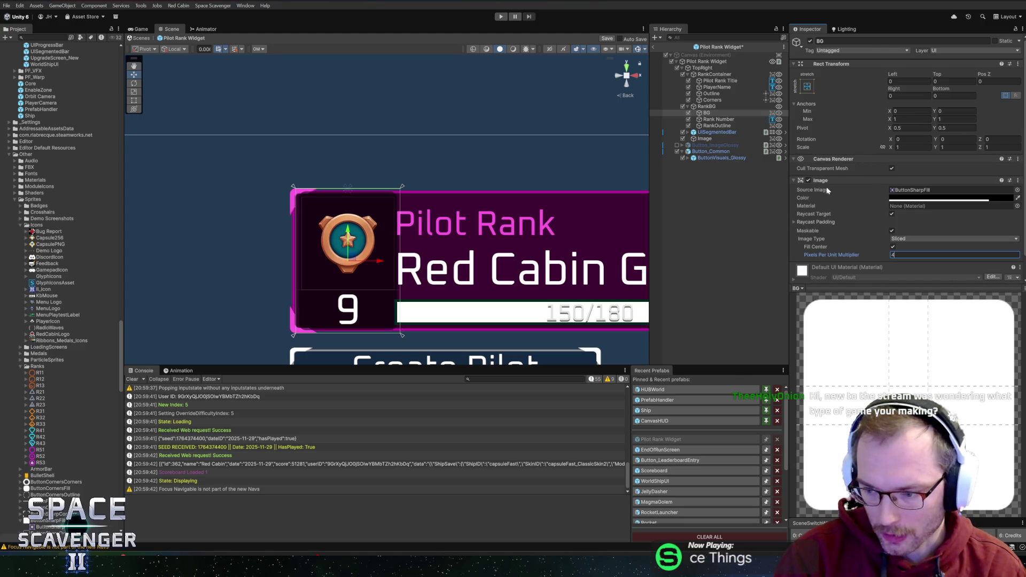
{"action": "left_click", "coordinate": [943, 81]}
{"action": "type", "text": "2"}
{"action": "left_click_drag", "start_coordinate": [944, 75], "coordinate": [922, 75]}
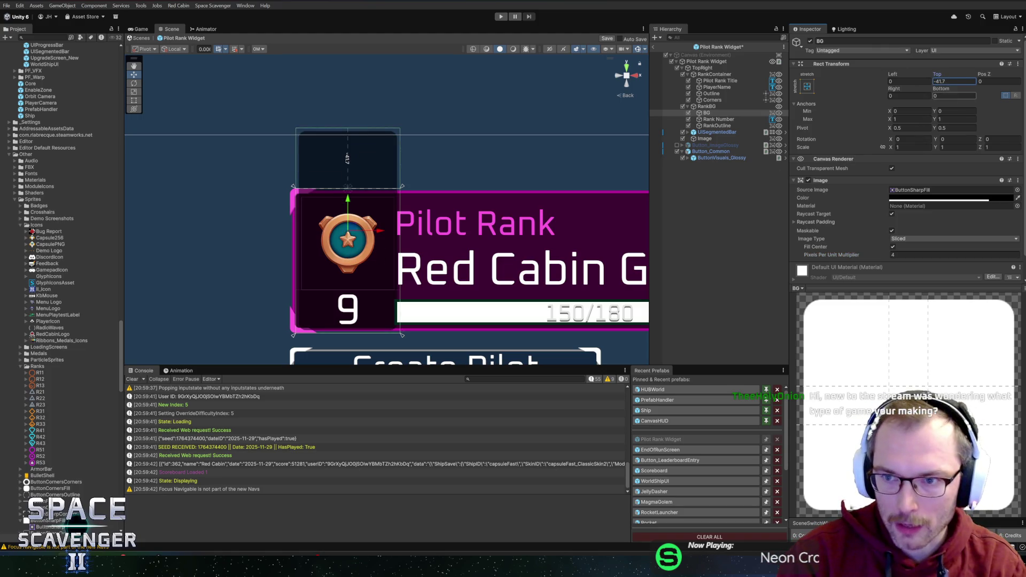
{"action": "type", "text": "4"}
{"action": "left_click", "coordinate": [943, 95]}
{"action": "type", "text": "4"}
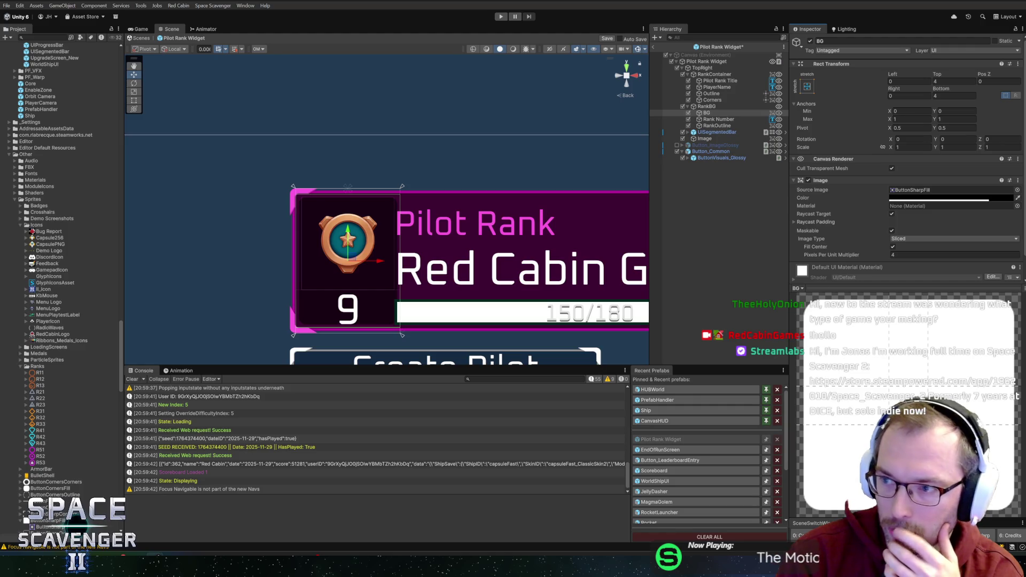
{"action": "key", "text": "alt+Tab"}
{"action": "left_click", "coordinate": [294, 321]}
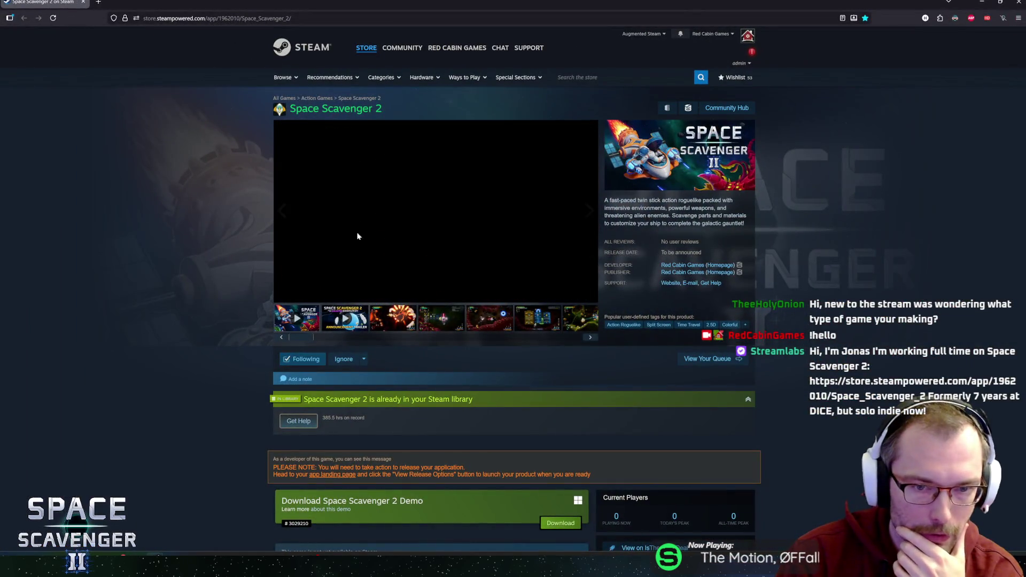
Watch the Space Scavenger 2 trailer full-window, close the viewer, and return to the Unity editor
{"action": "left_click", "coordinate": [568, 291]}
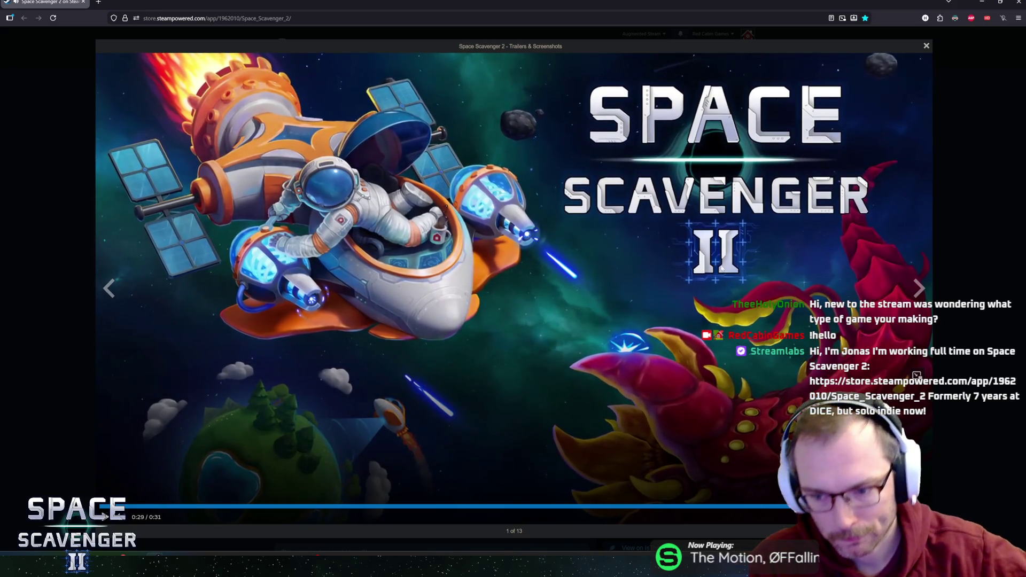
{"action": "key", "text": "Escape"}
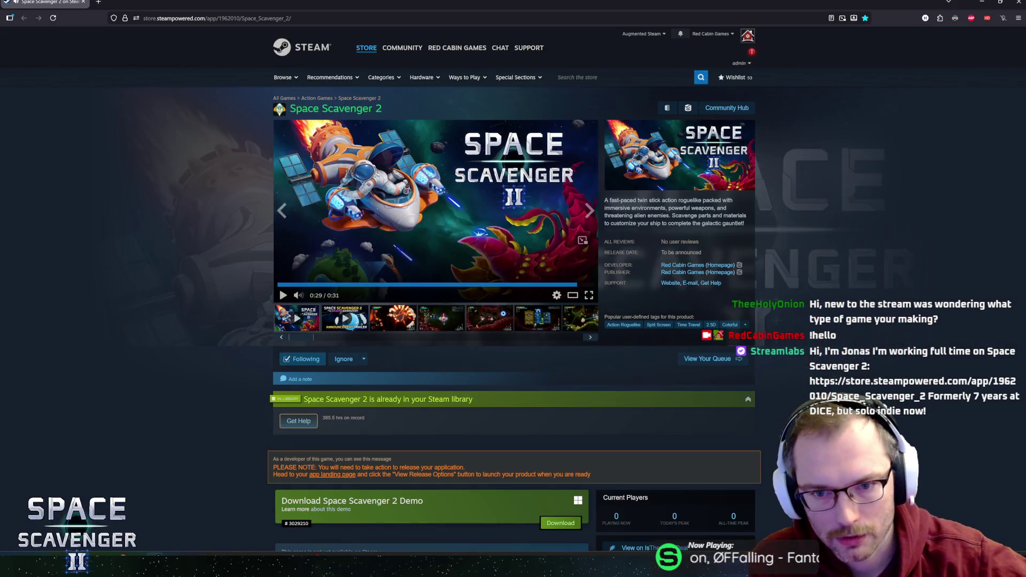
{"action": "mouse_move", "coordinate": [600, 209]}
{"action": "left_mouse_down"}
{"action": "mouse_move", "coordinate": [601, 219]}
{"action": "mouse_move", "coordinate": [598, 205]}
{"action": "left_mouse_up"}
{"action": "left_click", "coordinate": [598, 206]}
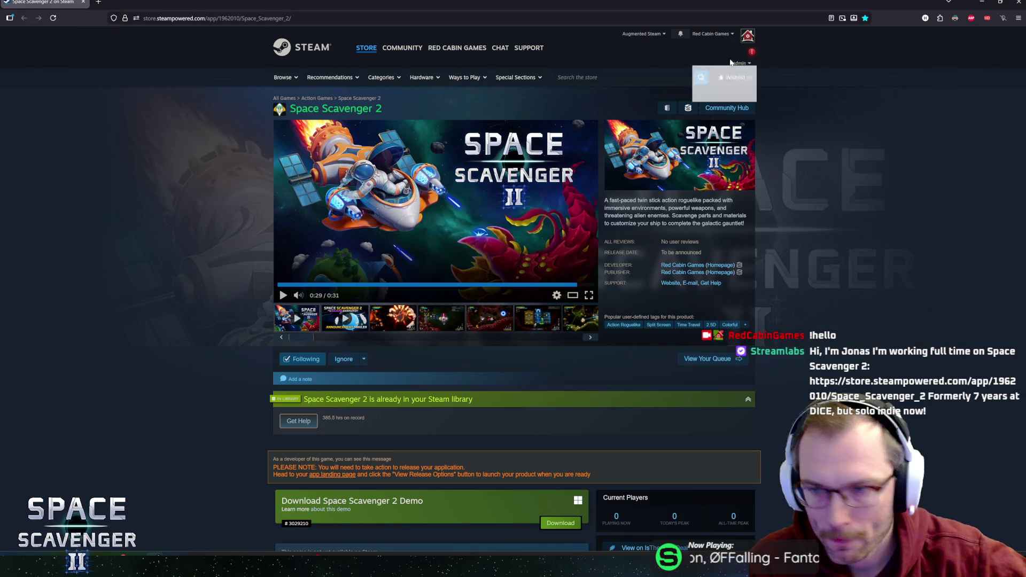
{"action": "key", "text": "alt+Tab"}
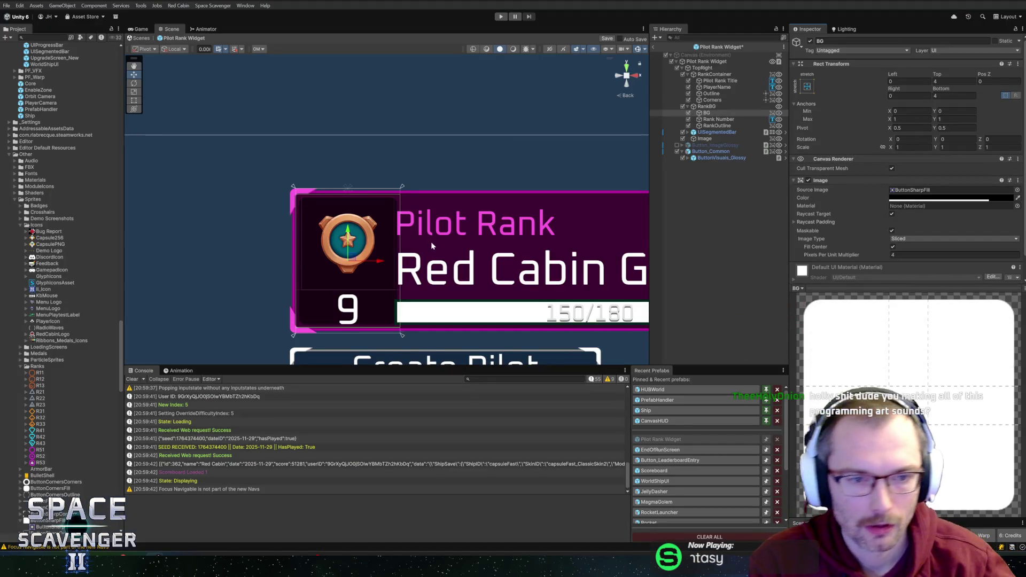
Inset the BG background 4 at left and right, and set RankBG's Pos X to 0
{"action": "scroll", "coordinate": [431, 241], "scroll_direction": "down", "scroll_amount": 2}
{"action": "scroll", "coordinate": [320, 247], "scroll_direction": "up", "scroll_amount": 2}
{"action": "scroll", "coordinate": [371, 242], "scroll_direction": "up", "scroll_amount": 1}
{"action": "left_click_drag", "start_coordinate": [370, 242], "coordinate": [509, 234]}
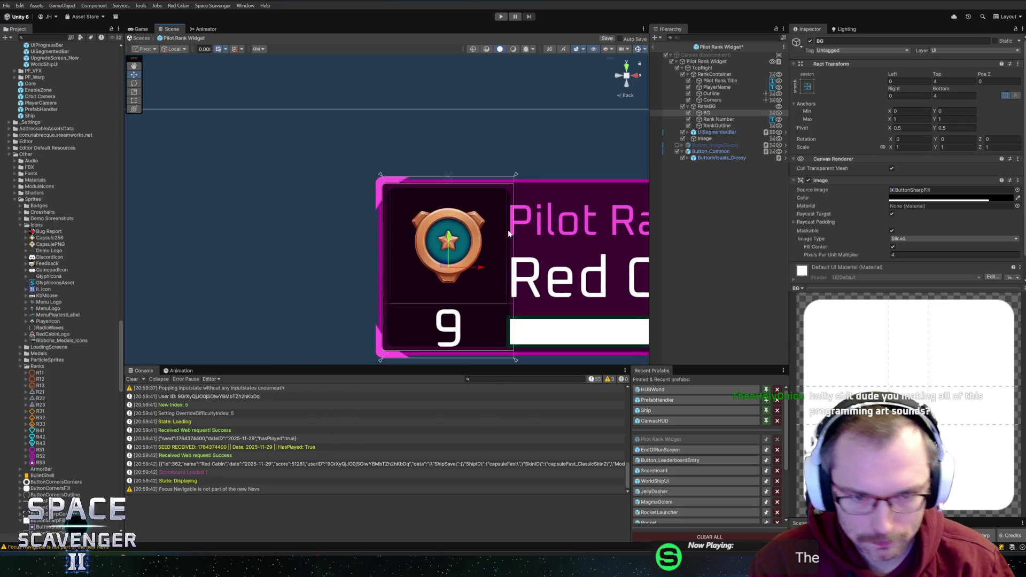
{"action": "type", "text": "4"}
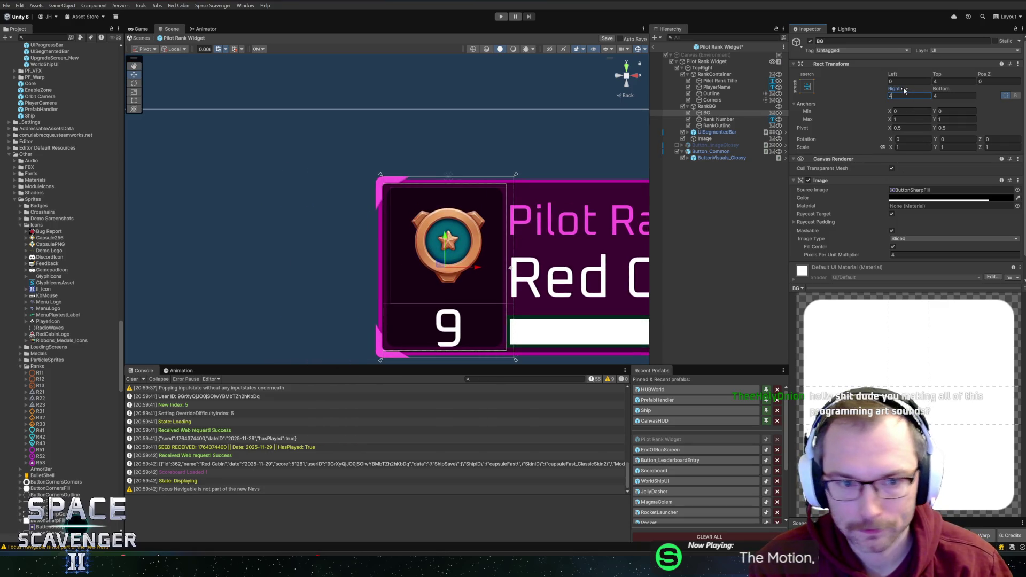
{"action": "type", "text": "4"}
{"action": "left_click", "coordinate": [721, 107]}
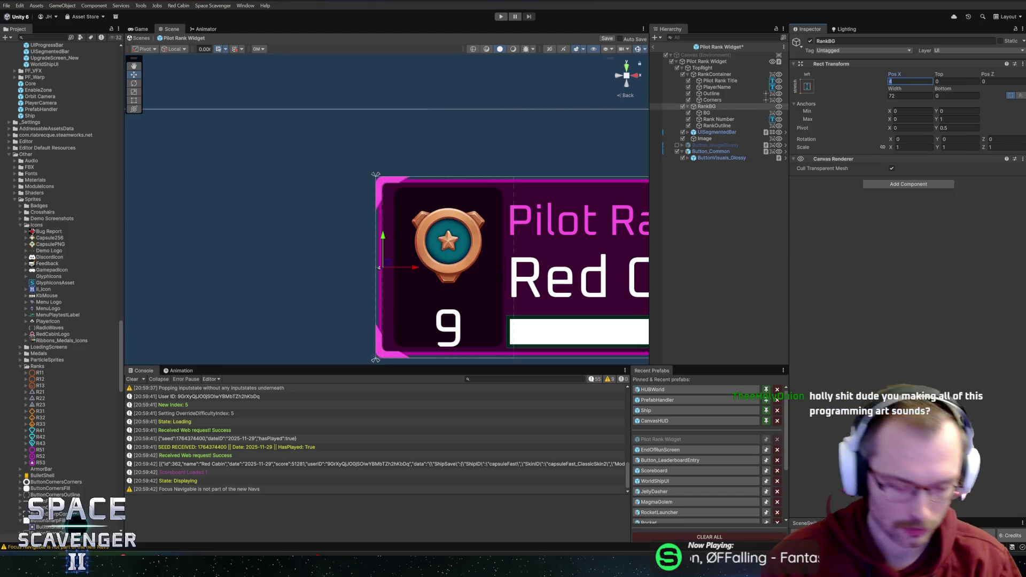
{"action": "type", "text": "0"}
Give the Rank Number text Pos Y 4, Auto Size max 24, and left/right insets
{"action": "scroll", "coordinate": [487, 233], "scroll_direction": "down", "scroll_amount": 1}
{"action": "scroll", "coordinate": [487, 233], "scroll_direction": "up", "scroll_amount": 3}
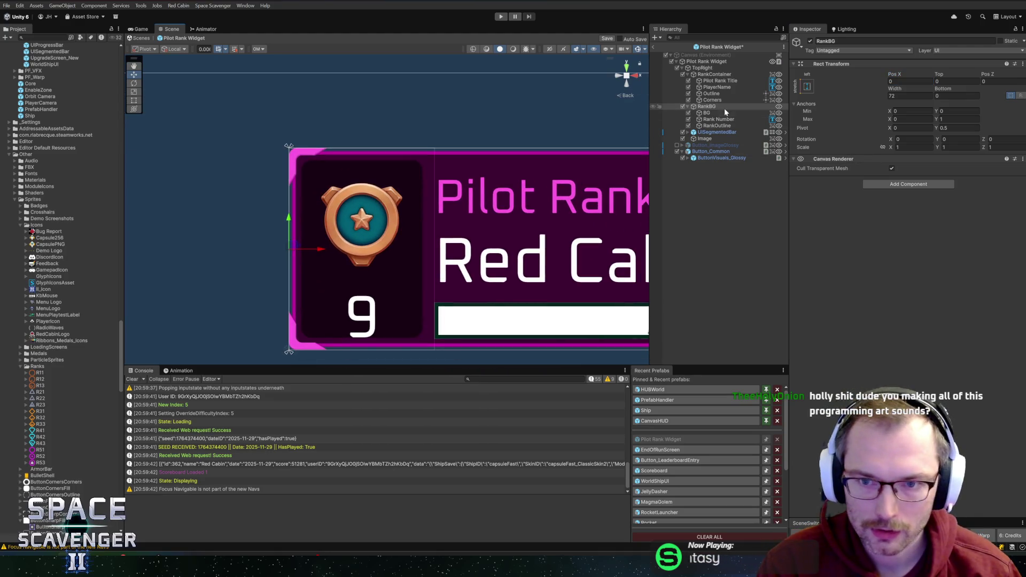
{"action": "left_click", "coordinate": [707, 113]}
{"action": "left_click", "coordinate": [717, 119]}
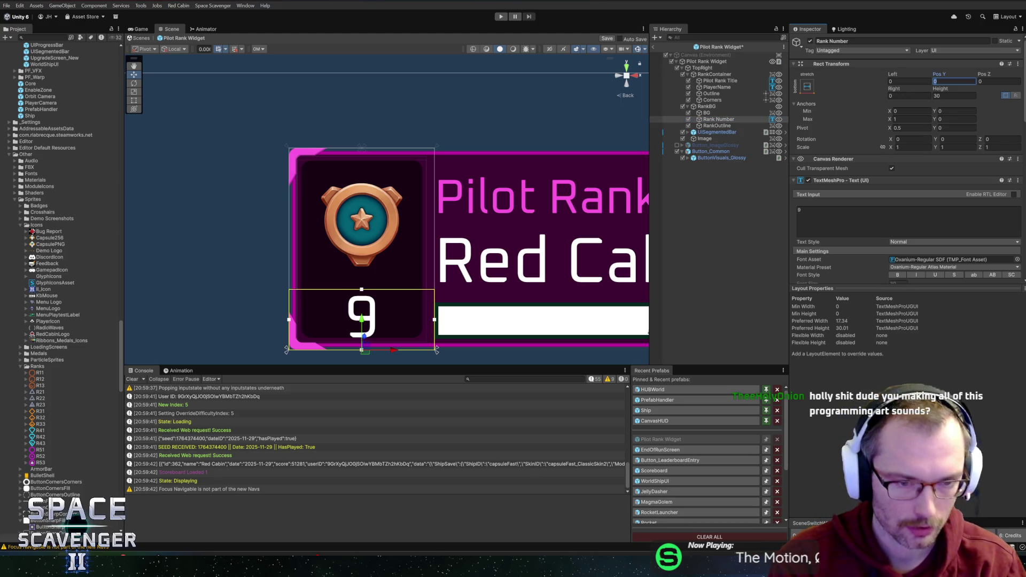
{"action": "type", "text": "4"}
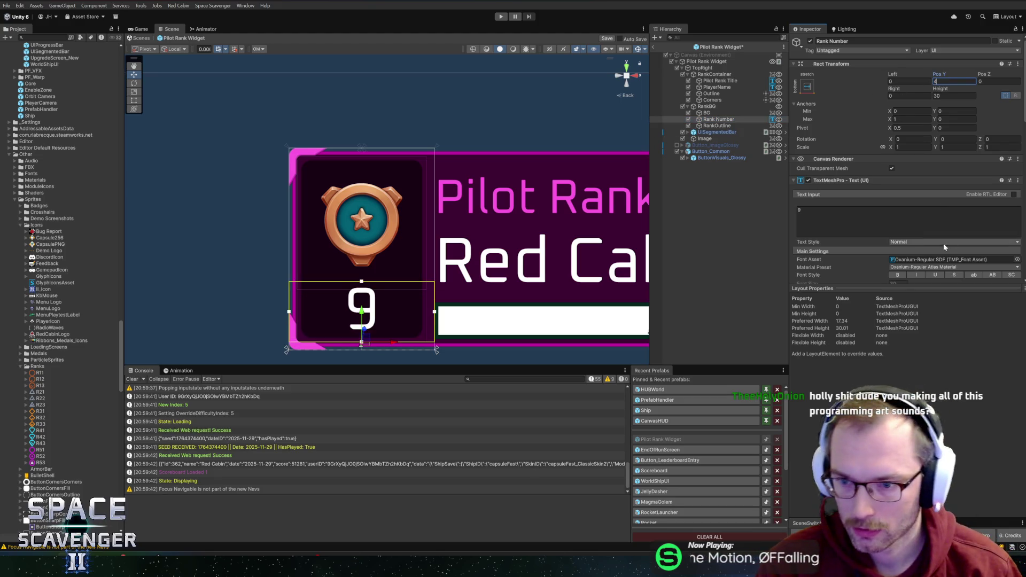
{"action": "scroll", "coordinate": [940, 250], "scroll_direction": "down", "scroll_amount": 3}
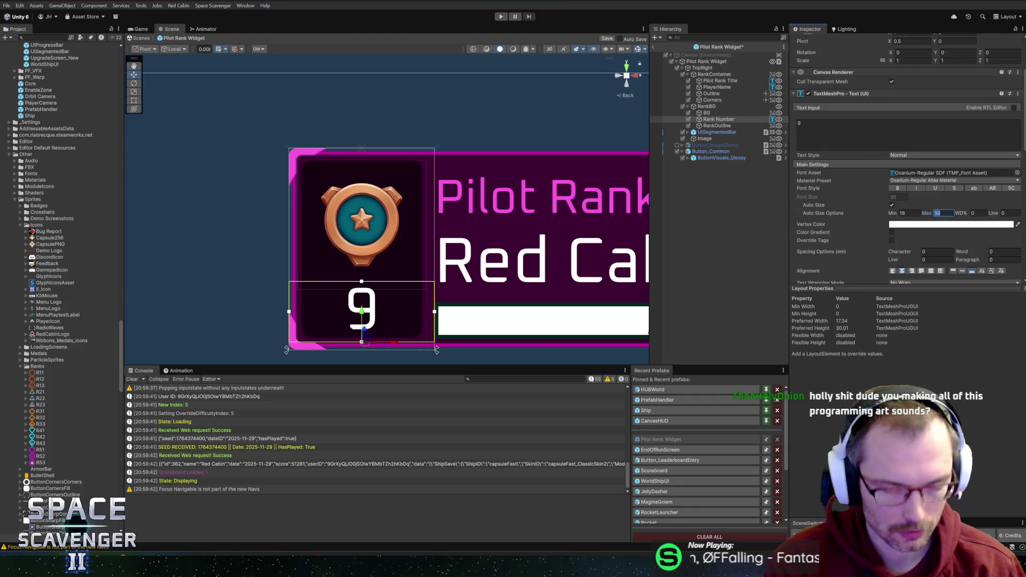
{"action": "type", "text": "24"}
{"action": "scroll", "coordinate": [386, 211], "scroll_direction": "down", "scroll_amount": 3}
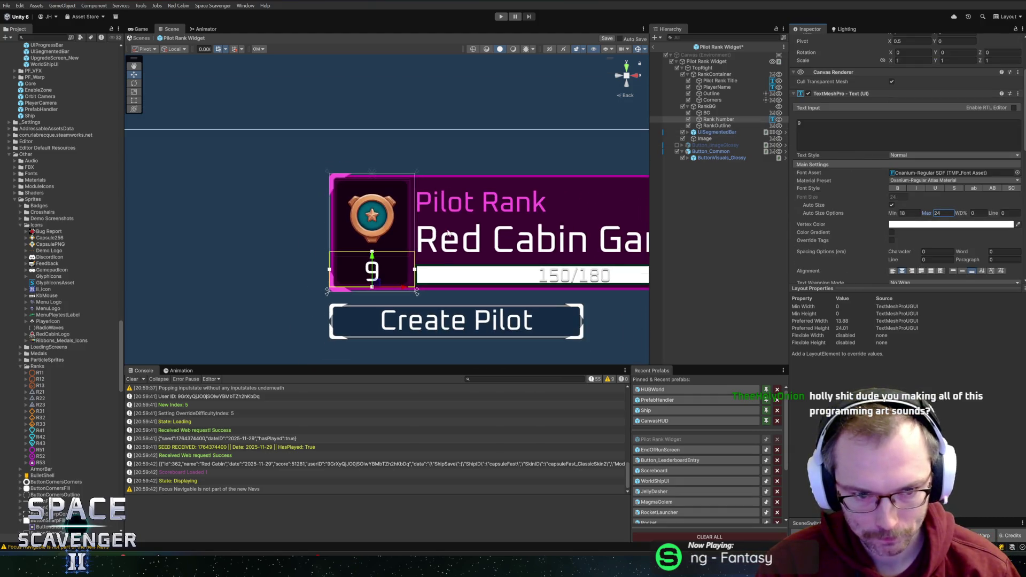
{"action": "scroll", "coordinate": [845, 162], "scroll_direction": "up", "scroll_amount": 3}
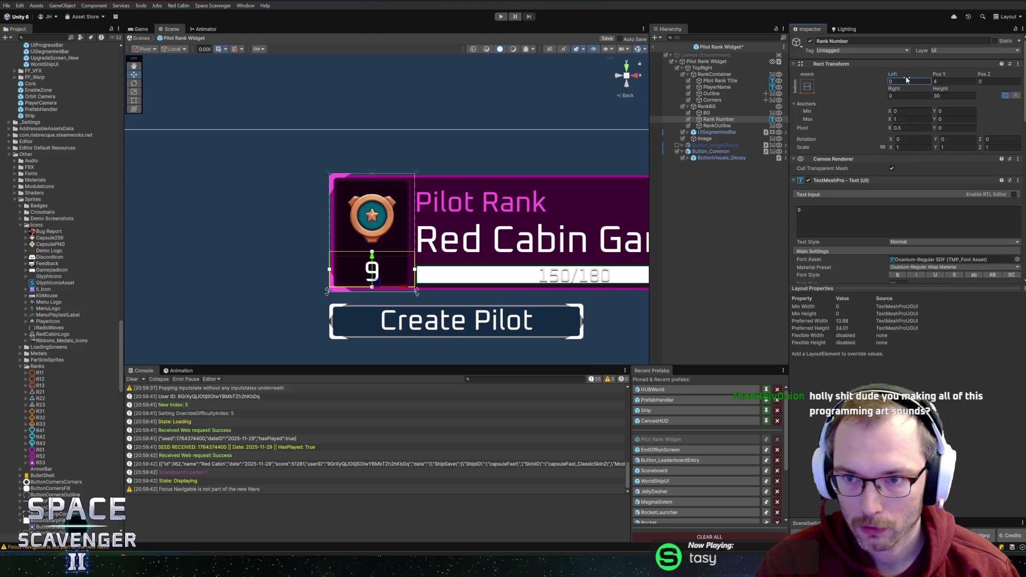
{"action": "type", "text": "10"}
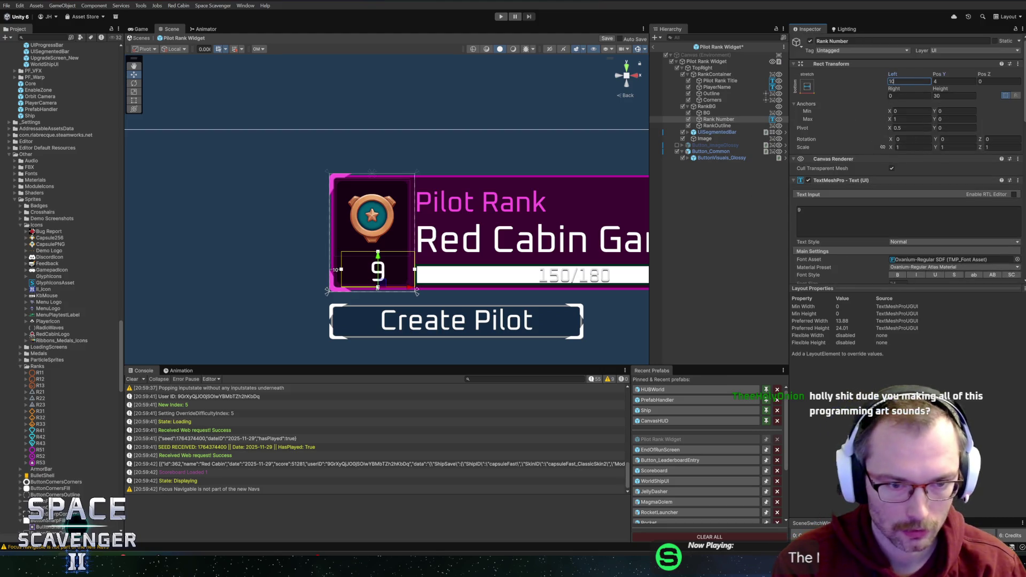
{"action": "type", "text": "10"}
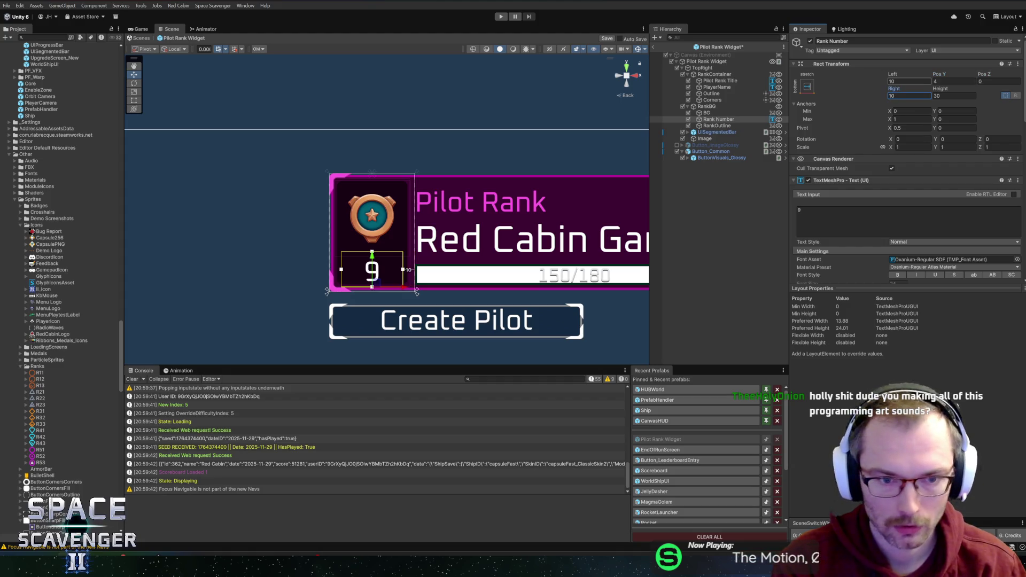
{"action": "type", "text": "4"}
{"action": "left_click", "coordinate": [908, 95]}
{"action": "type", "text": "4"}
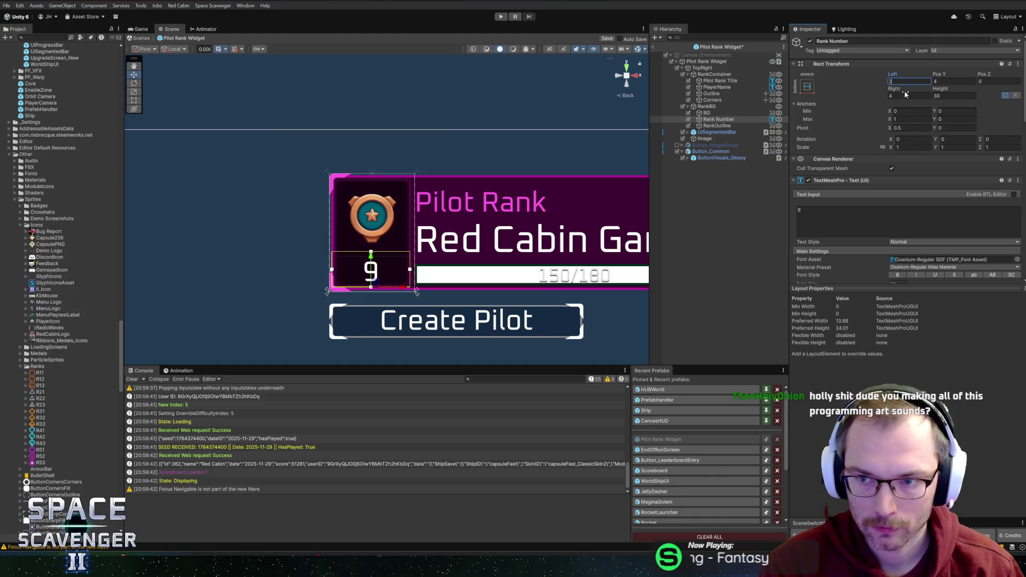
{"action": "type", "text": "66"}
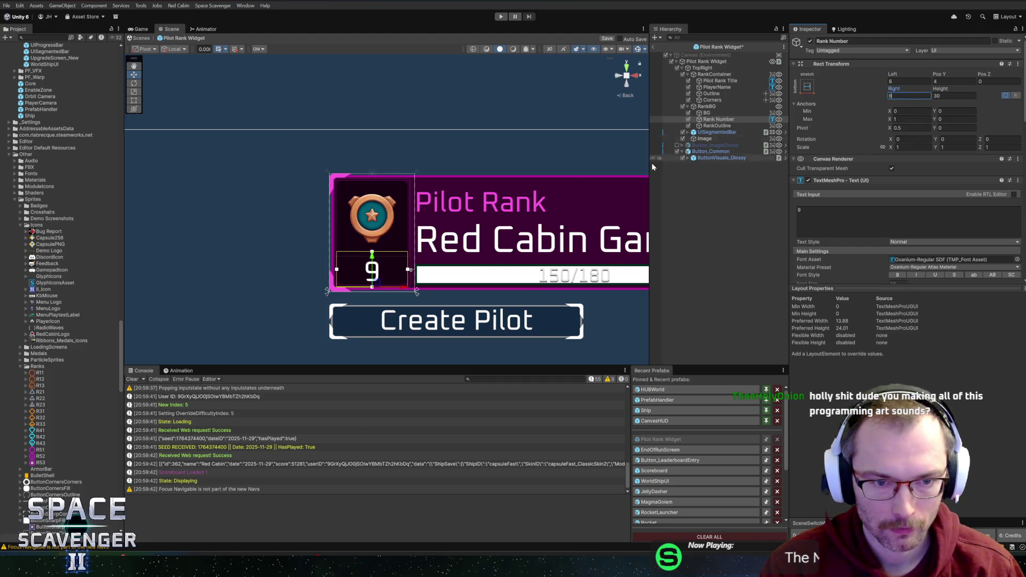
Shrink the Rank Number box's height slightly to 25.93
{"action": "scroll", "coordinate": [380, 270], "scroll_direction": "up", "scroll_amount": 4}
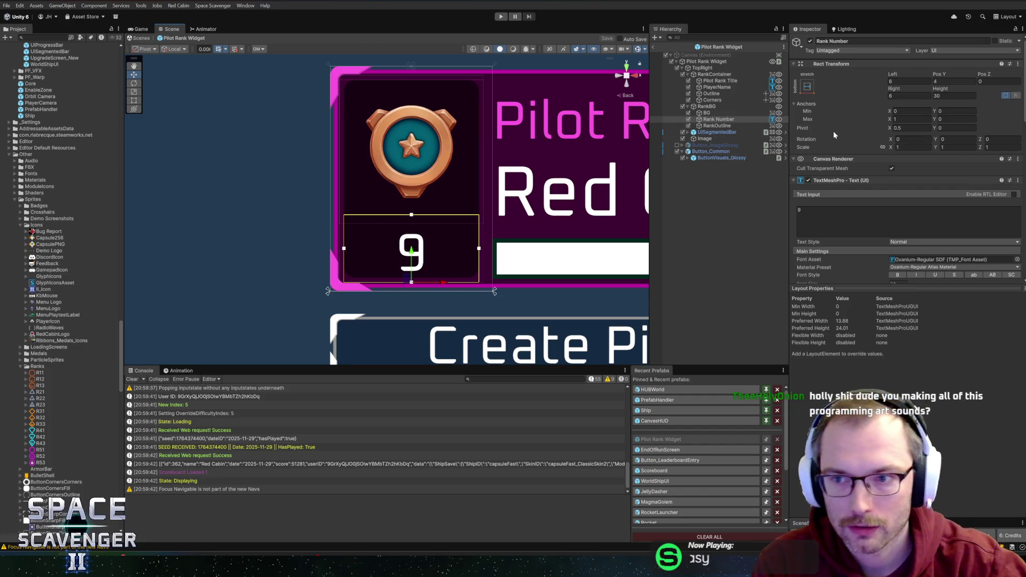
{"action": "left_click_drag", "start_coordinate": [940, 90], "coordinate": [927, 89]}
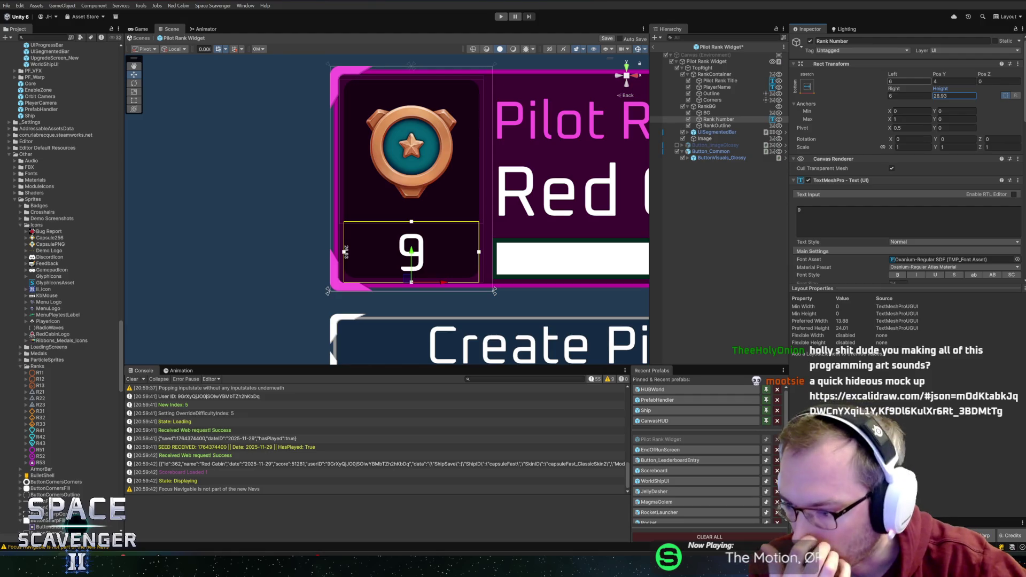
{"action": "scroll", "coordinate": [401, 255], "scroll_direction": "down", "scroll_amount": 5}
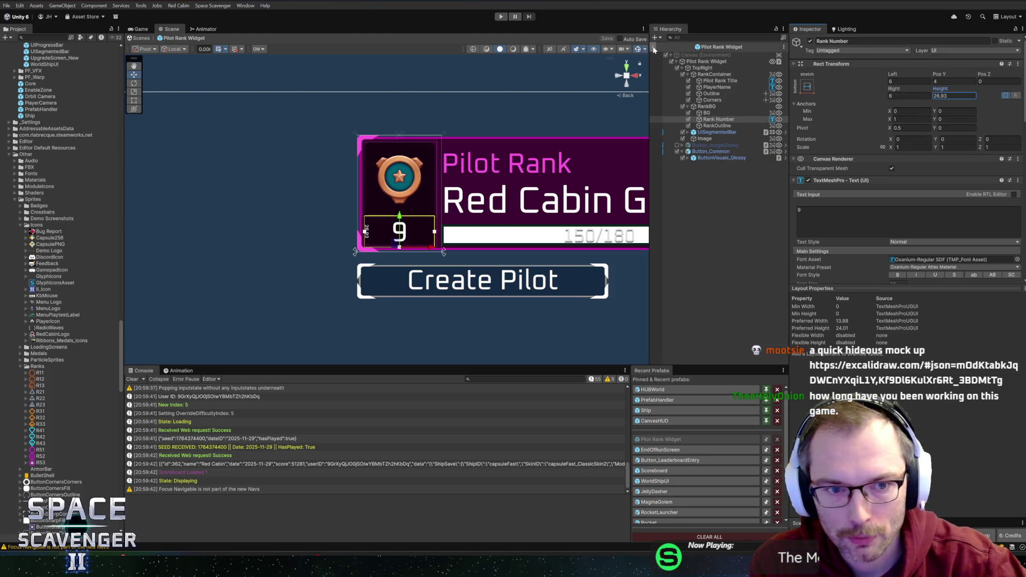
{"action": "left_click", "coordinate": [716, 126]}
Duplicate the BG background image and rename the copy BgOutline
{"action": "left_click", "coordinate": [706, 112]}
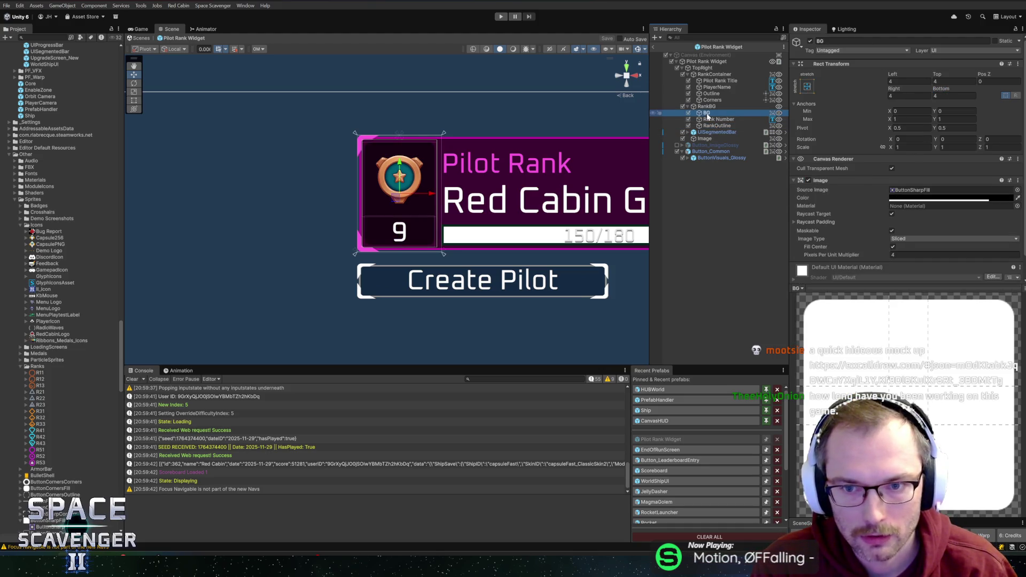
{"action": "key", "text": "ctrl+d"}
{"action": "key", "text": "F2"}
{"action": "type", "text": "BgOutline"}
{"action": "key", "text": "Return"}
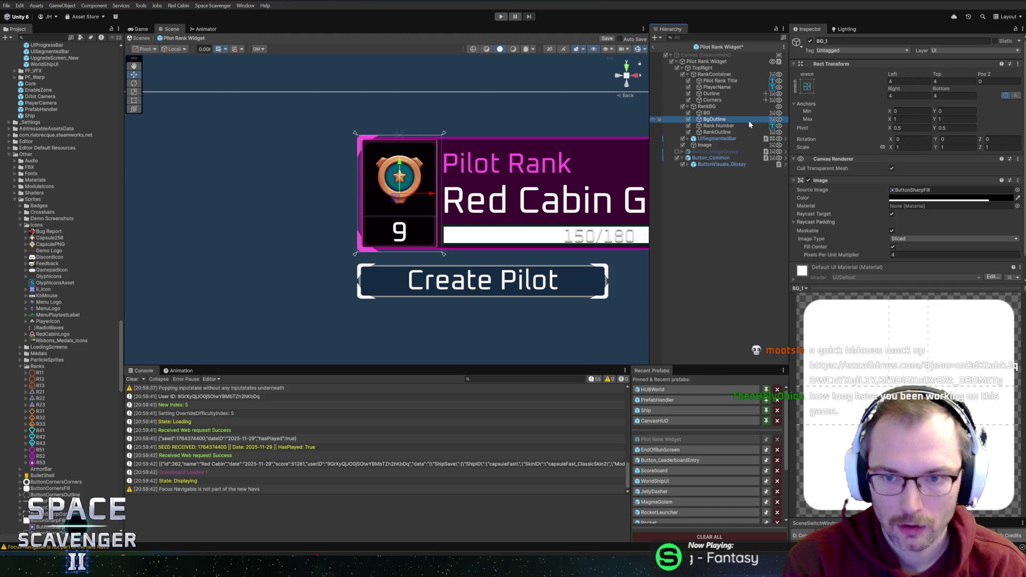
Give BgOutline the ButtonSharpOutline sprite, a magenta colour and pixels-per-unit multiplier 6
{"action": "left_click", "coordinate": [1018, 190]}
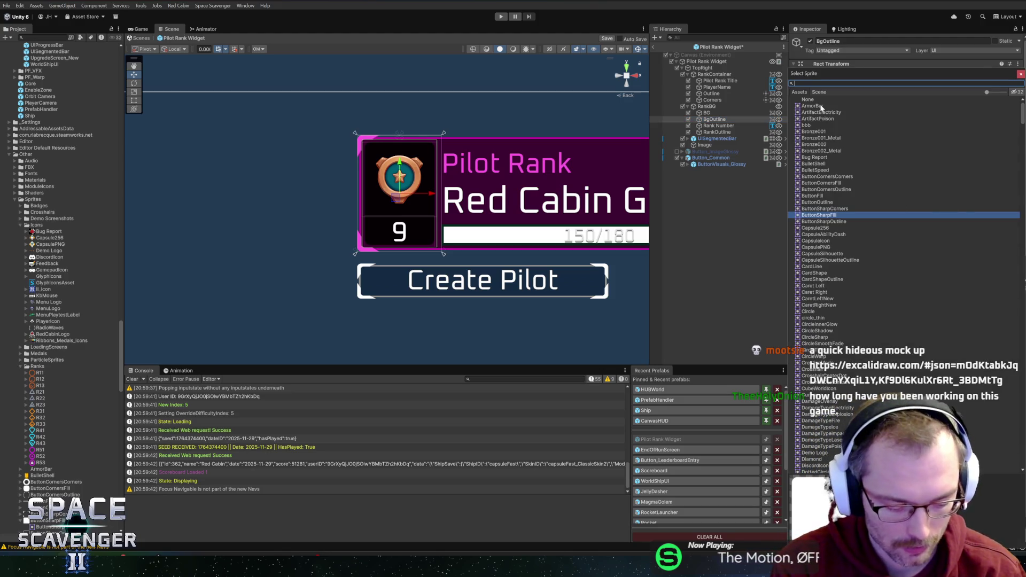
{"action": "type", "text": "sharp"}
{"action": "left_click", "coordinate": [835, 119]}
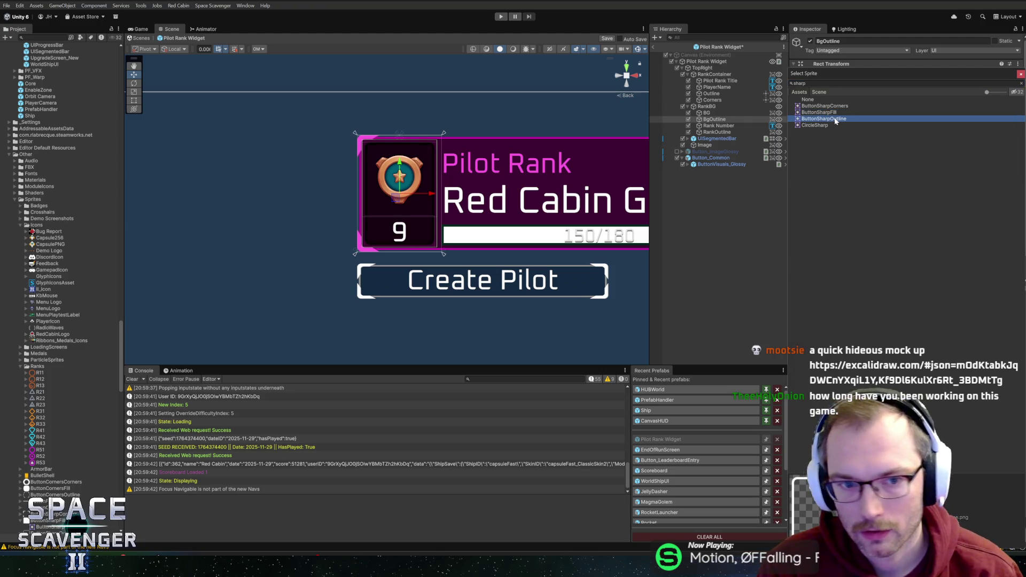
{"action": "double_click", "coordinate": [838, 122]}
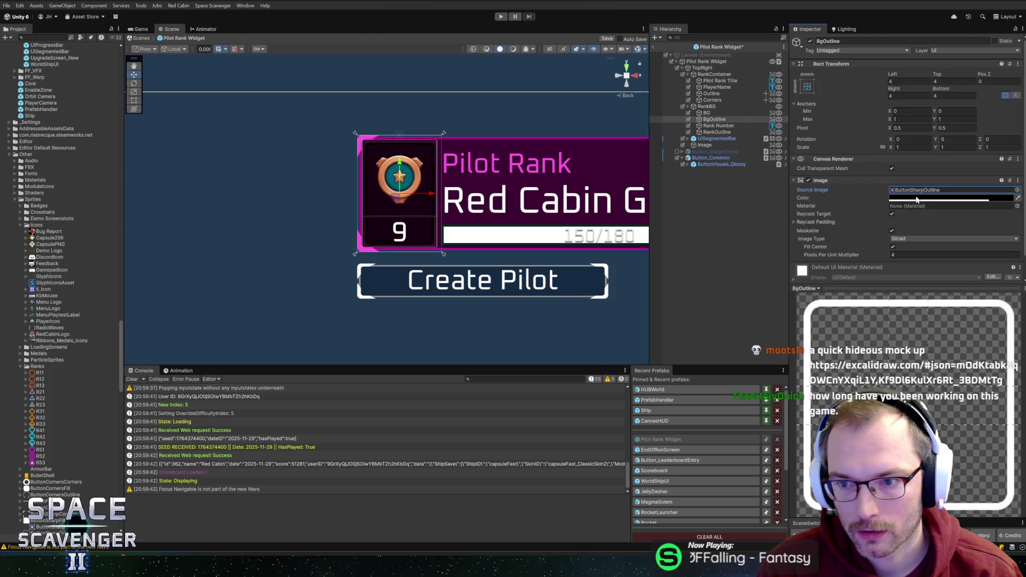
{"action": "left_click", "coordinate": [903, 197]}
{"action": "left_click", "coordinate": [965, 384]}
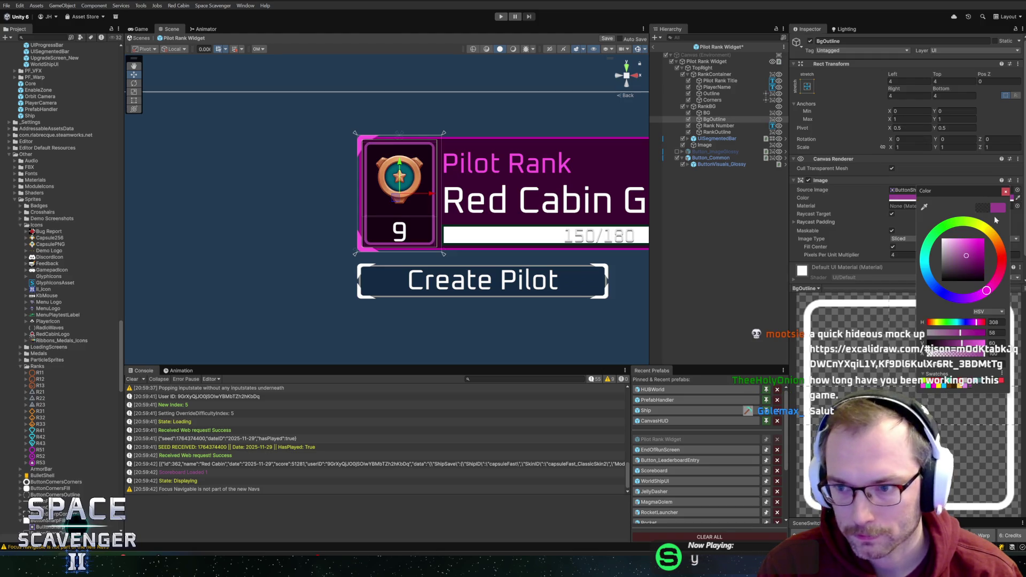
{"action": "left_click", "coordinate": [1005, 193]}
{"action": "left_click", "coordinate": [929, 255]}
{"action": "type", "text": "6"}
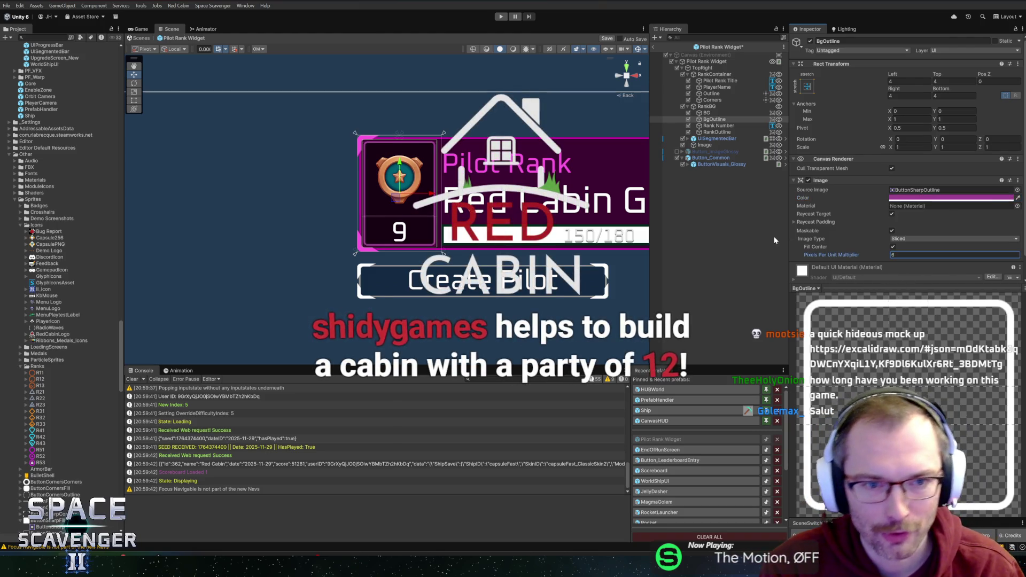
{"action": "left_click", "coordinate": [727, 112]}
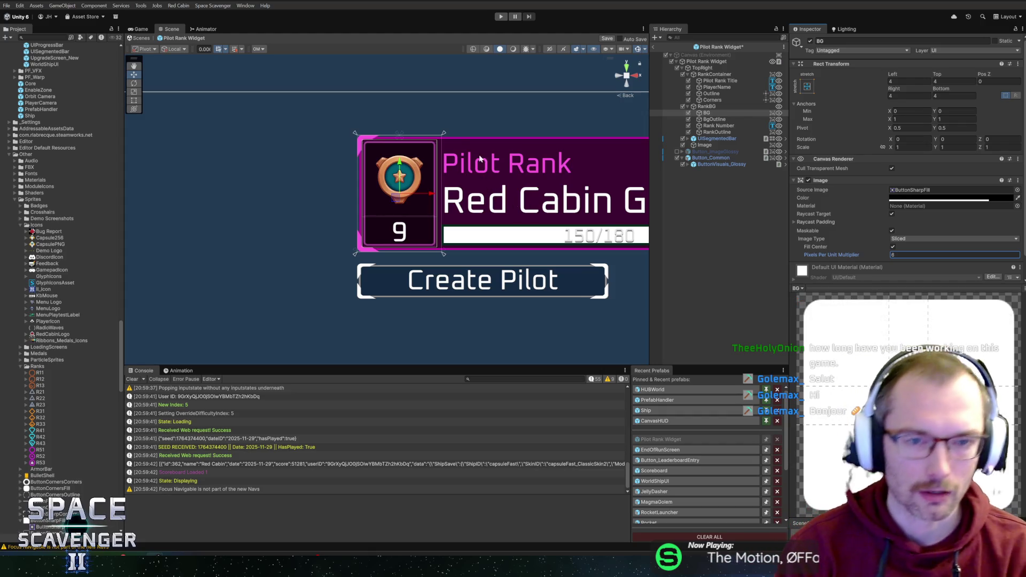
{"action": "left_click", "coordinate": [708, 107]}
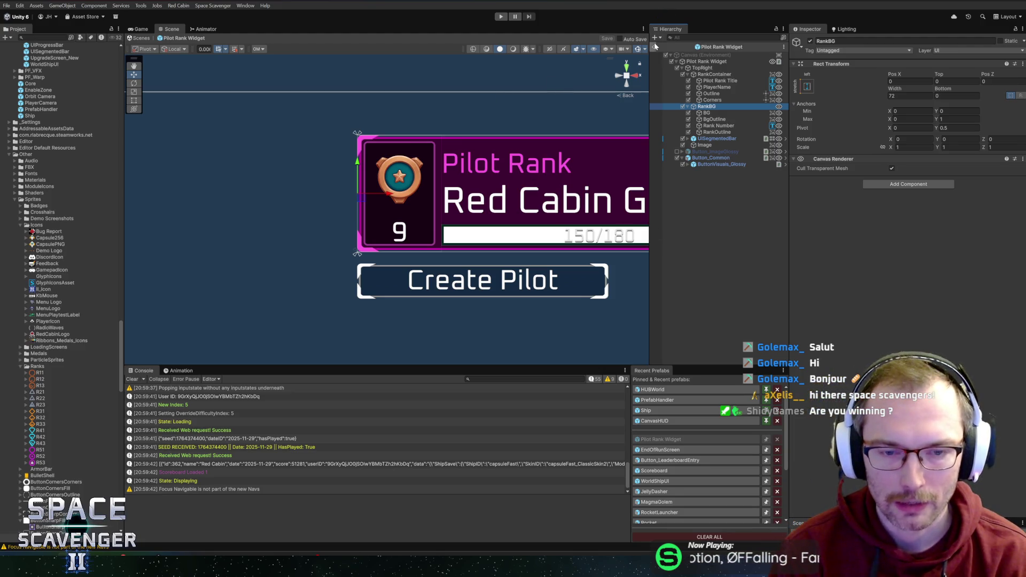
Frame the Pilot Rank widget, exit Prefab Mode back to Core, and start Play mode
{"action": "key", "text": "f"}
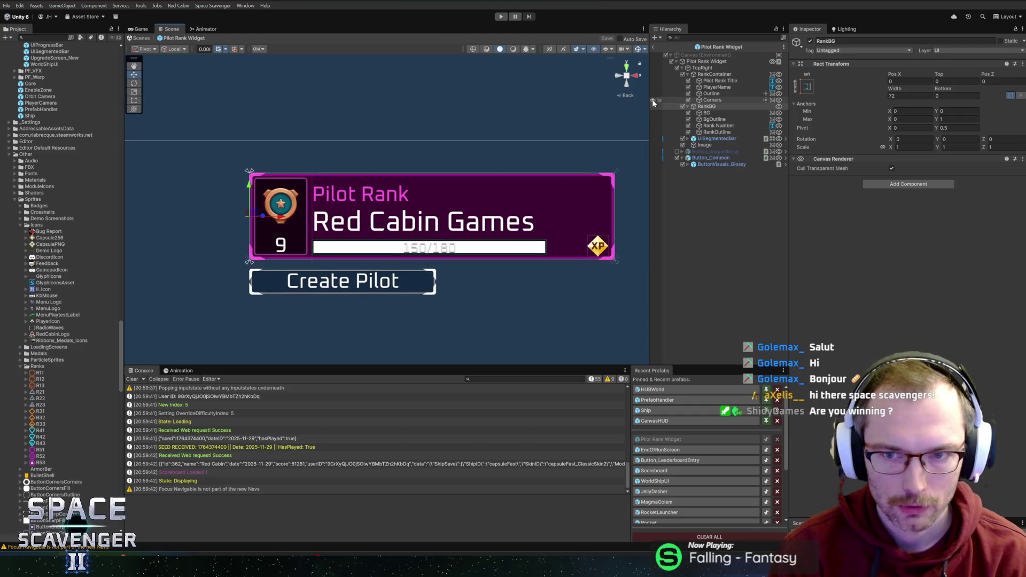
{"action": "left_click", "coordinate": [651, 48]}
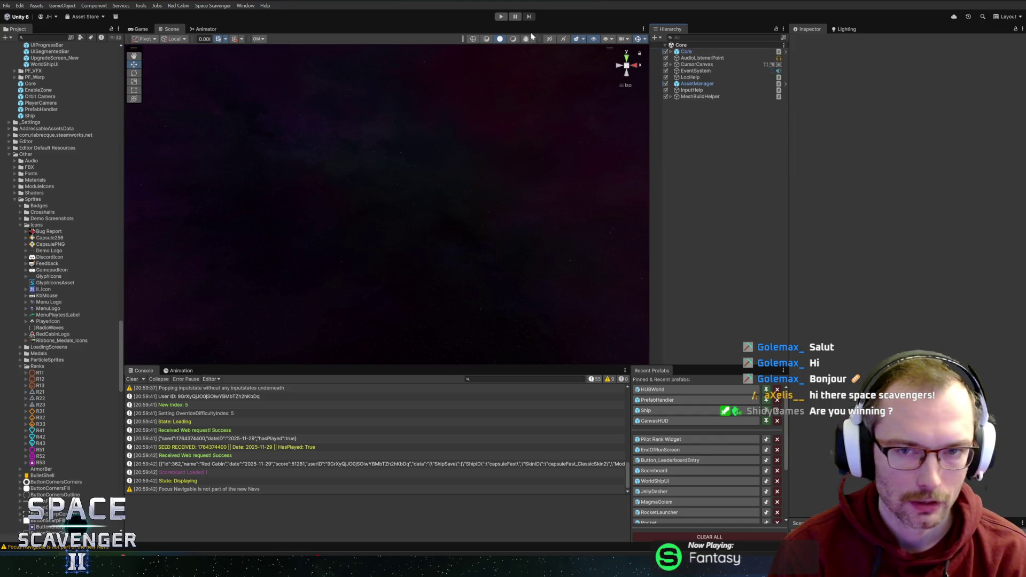
{"action": "left_click", "coordinate": [502, 17]}
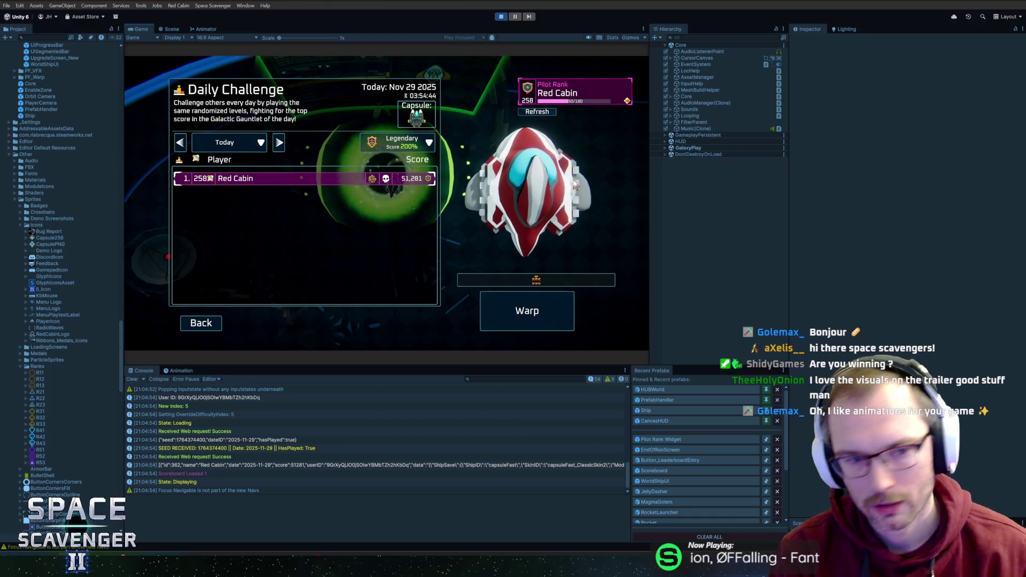
Close the Daily Challenge to start the level and maximize the Game view
{"action": "key", "text": "Return"}
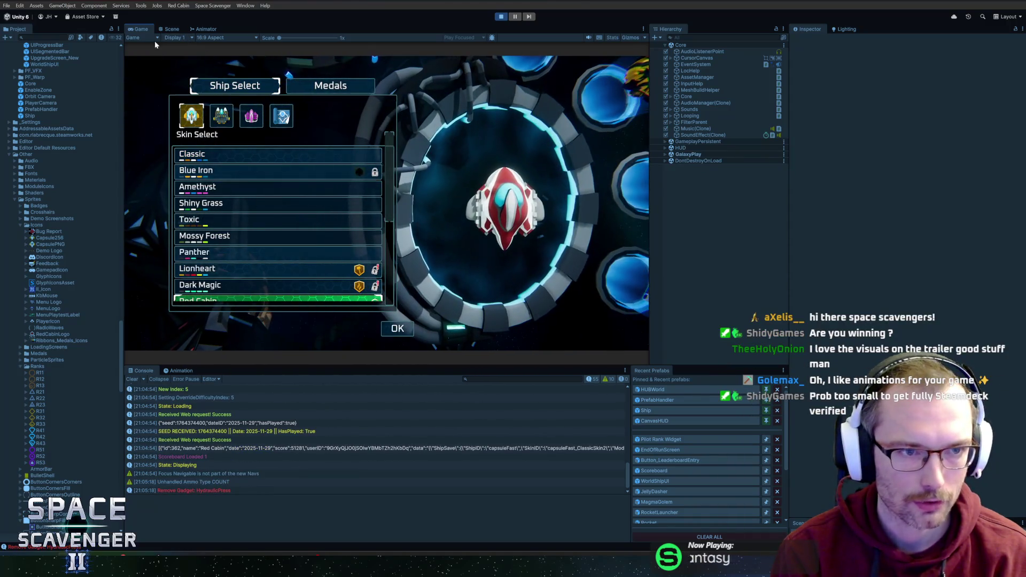
{"action": "double_click", "coordinate": [146, 27]}
{"action": "scroll", "coordinate": [361, 350], "scroll_direction": "down", "scroll_amount": 3}
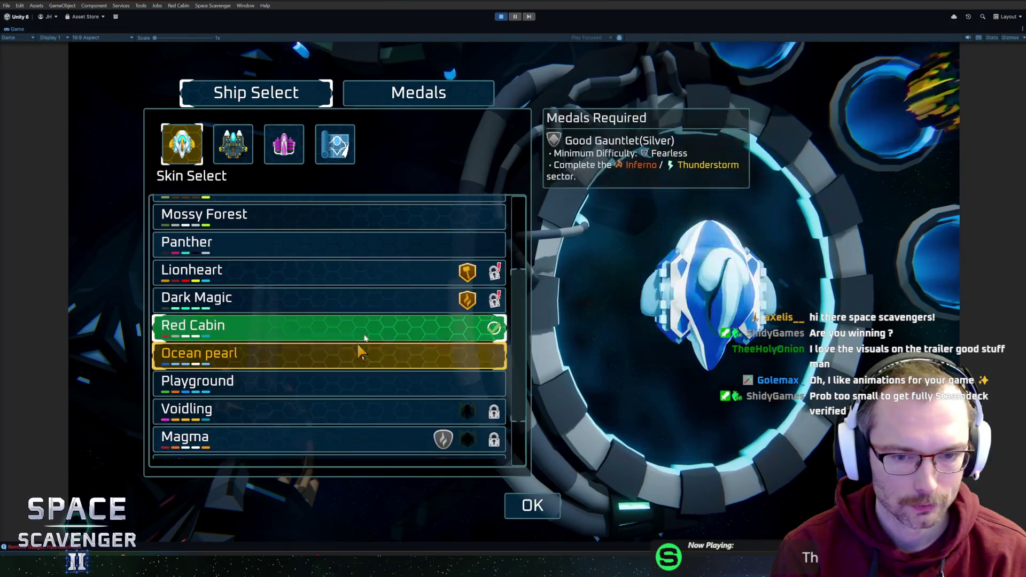
{"action": "scroll", "coordinate": [358, 346], "scroll_direction": "up", "scroll_amount": 5}
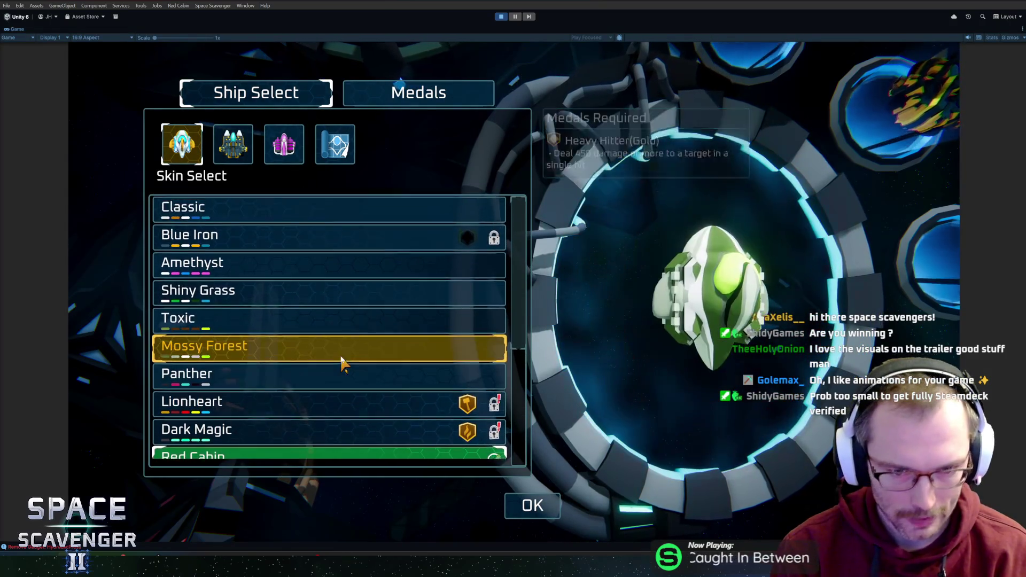
{"action": "scroll", "coordinate": [350, 282], "scroll_direction": "down", "scroll_amount": 5}
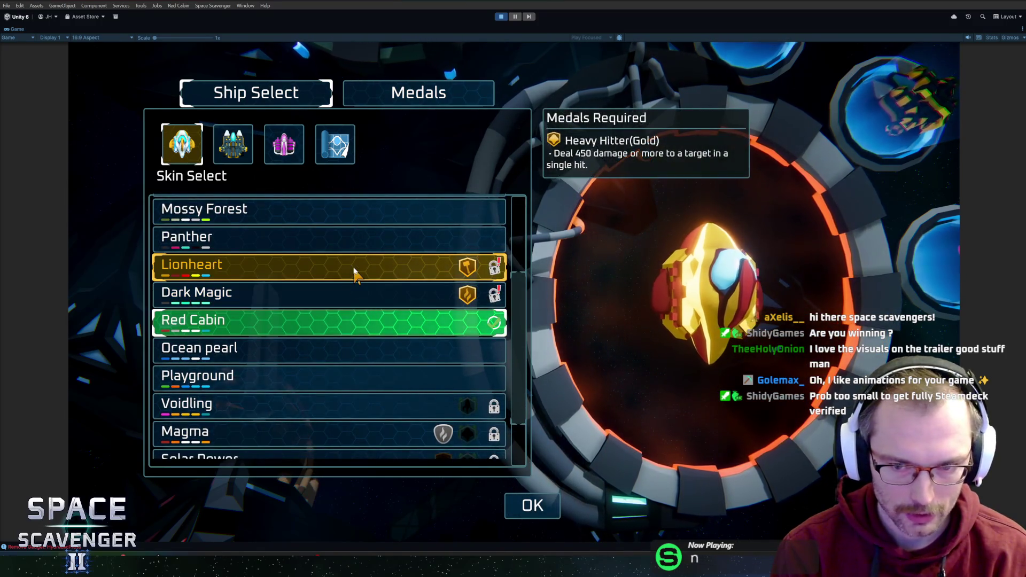
Try the Lionheart, Red Cabin, Mossy Forest, Toxic and Amethyst skins on the first ship
{"action": "left_click", "coordinate": [354, 271]}
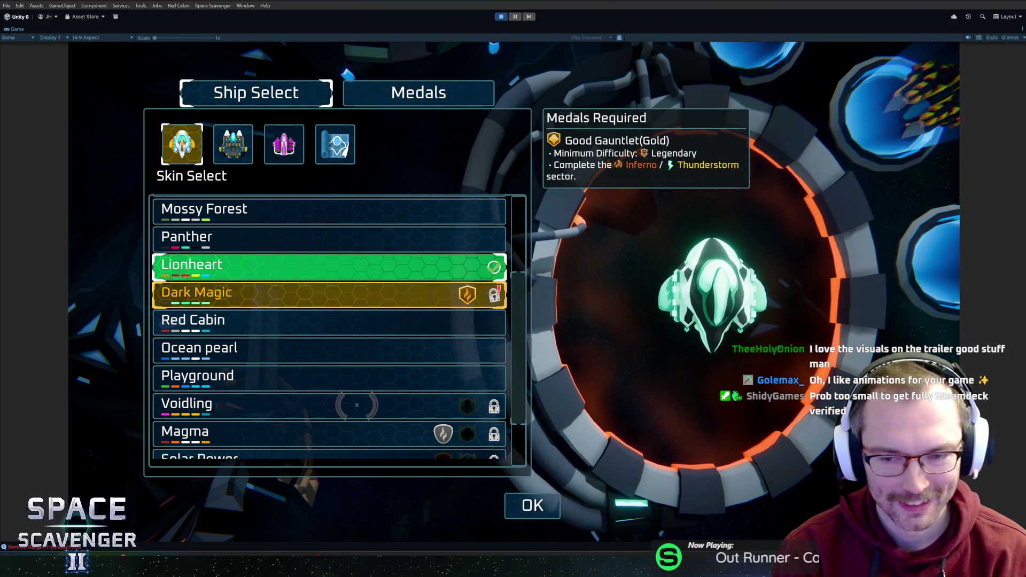
{"action": "scroll", "coordinate": [352, 395], "scroll_direction": "down", "scroll_amount": 2}
{"action": "scroll", "coordinate": [363, 400], "scroll_direction": "up", "scroll_amount": 3}
{"action": "scroll", "coordinate": [368, 401], "scroll_direction": "up", "scroll_amount": 1}
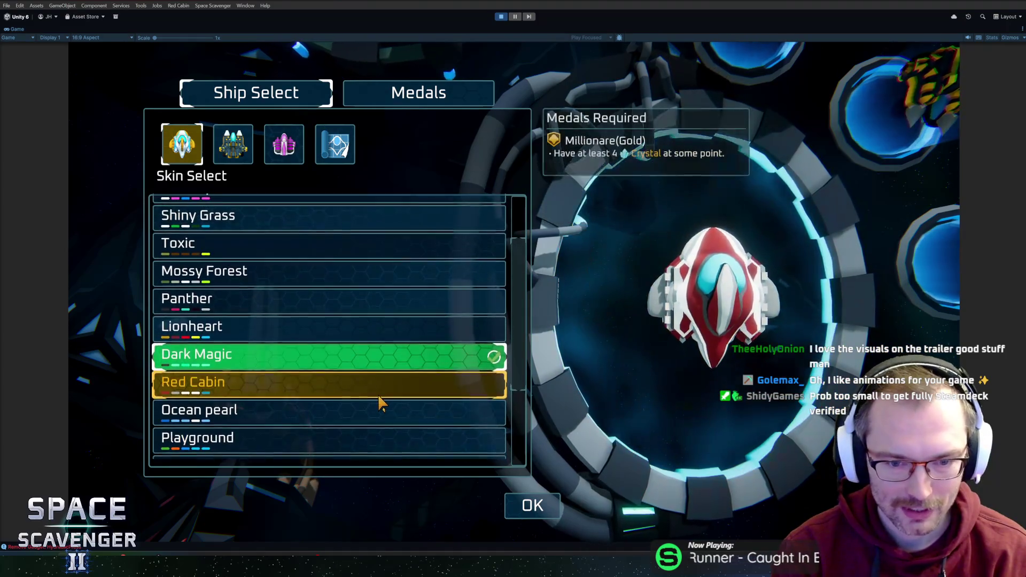
{"action": "left_click", "coordinate": [377, 383]}
{"action": "left_click", "coordinate": [398, 327]}
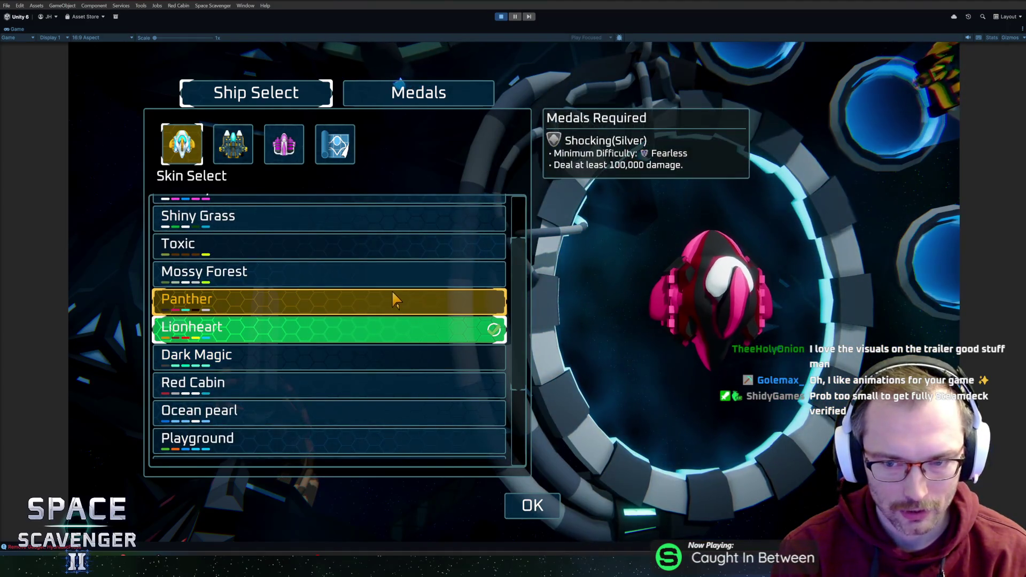
{"action": "left_click", "coordinate": [391, 285]}
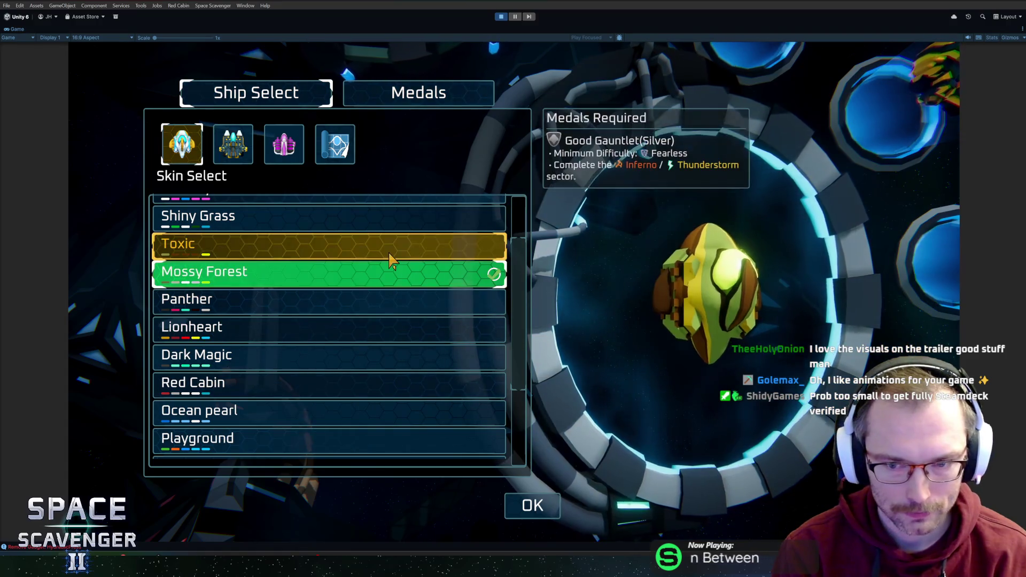
{"action": "left_click", "coordinate": [390, 252]}
{"action": "scroll", "coordinate": [391, 262], "scroll_direction": "up", "scroll_amount": 3}
{"action": "left_click", "coordinate": [393, 269]}
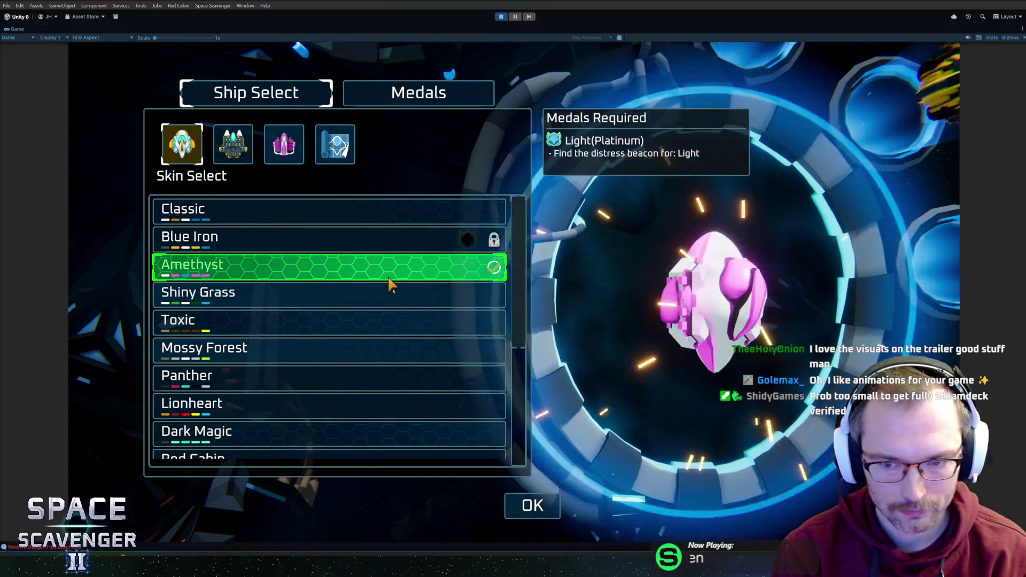
On the second ship, unlock and equip the Amethyst skin, then return to the level
{"action": "left_click", "coordinate": [250, 158]}
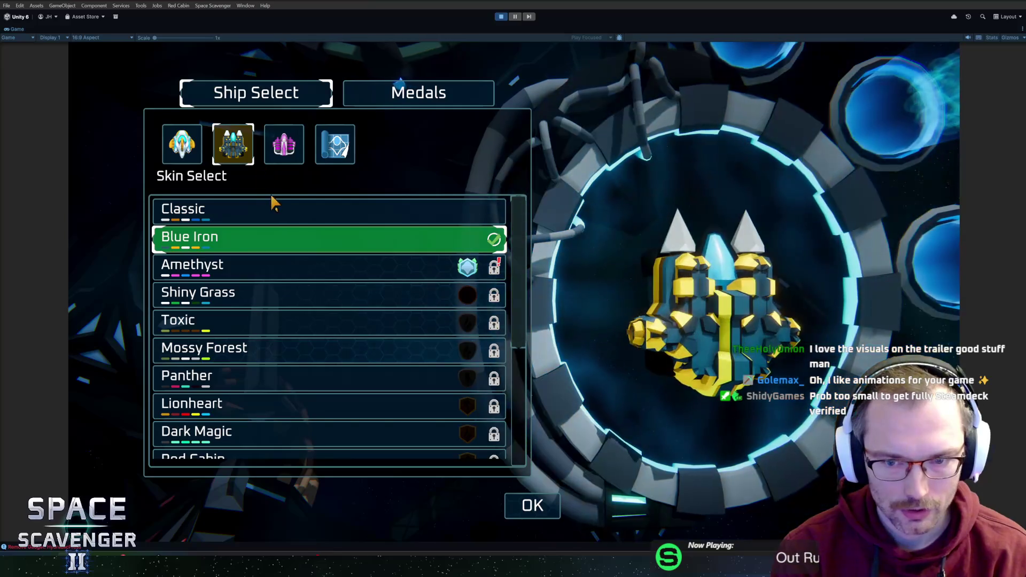
{"action": "left_click", "coordinate": [284, 144]}
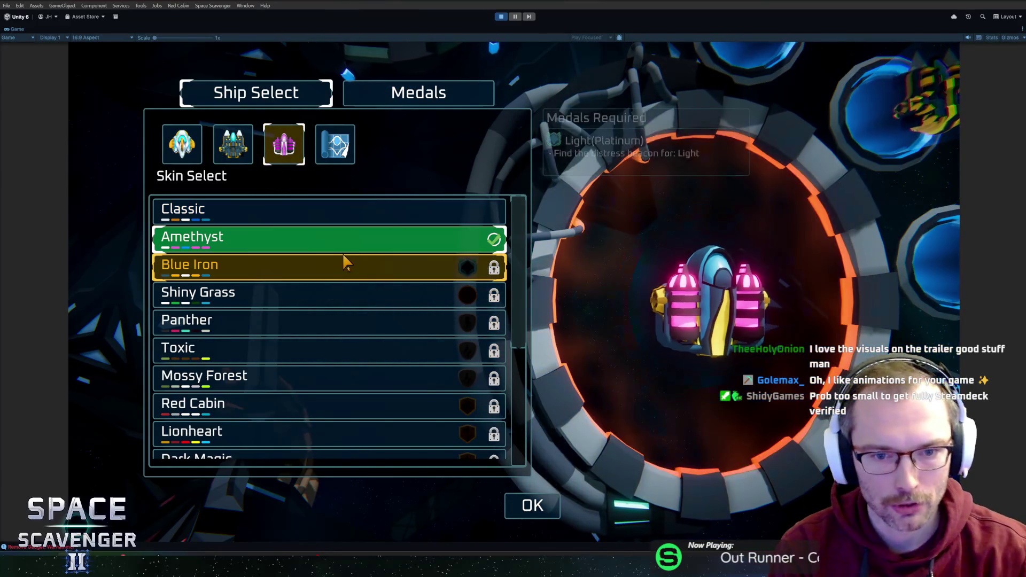
{"action": "scroll", "coordinate": [342, 262], "scroll_direction": "down", "scroll_amount": 2}
{"action": "scroll", "coordinate": [331, 257], "scroll_direction": "up", "scroll_amount": 3}
{"action": "left_click", "coordinate": [243, 152]}
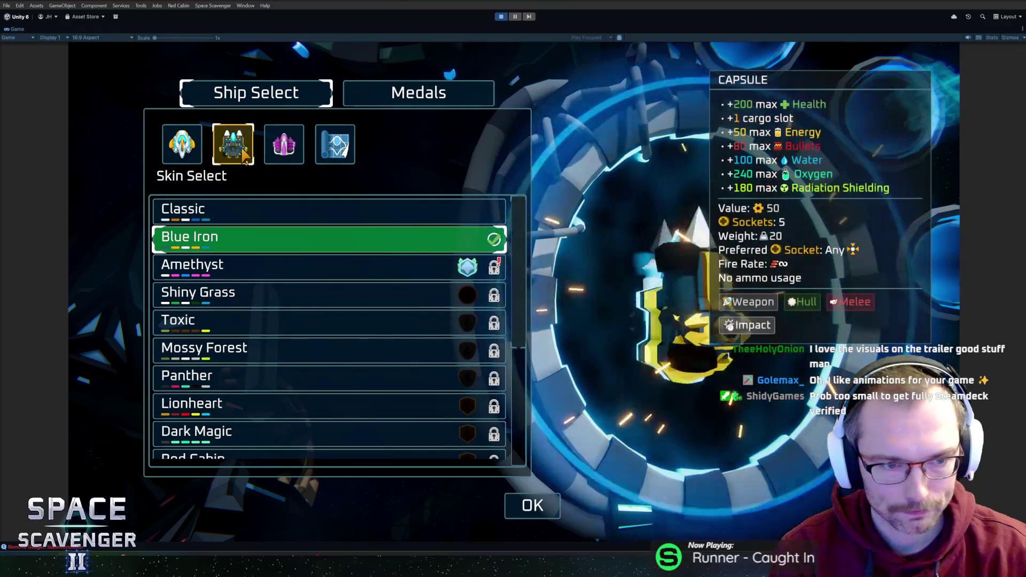
{"action": "left_click", "coordinate": [343, 275]}
{"action": "left_click_drag", "start_coordinate": [340, 270], "coordinate": [340, 270]}
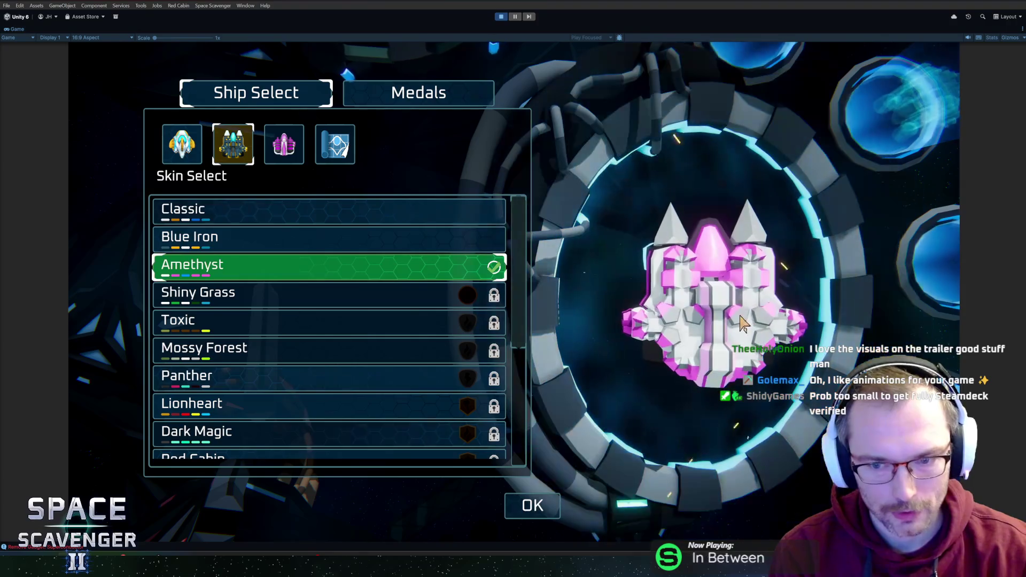
{"action": "scroll", "coordinate": [384, 347], "scroll_direction": "down", "scroll_amount": 3}
{"action": "left_click", "coordinate": [401, 358]}
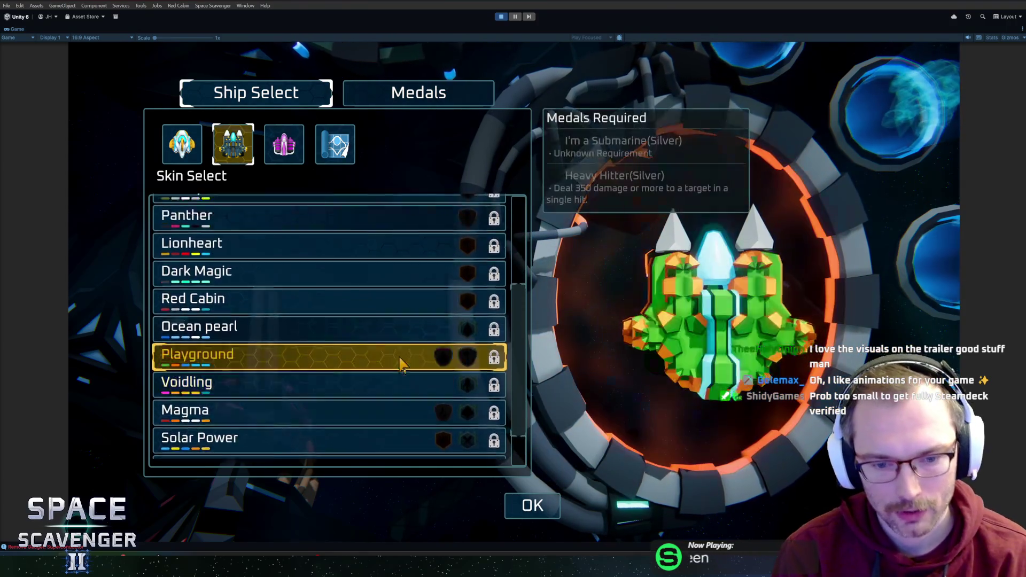
{"action": "scroll", "coordinate": [402, 363], "scroll_direction": "up", "scroll_amount": 3}
{"action": "key", "text": "Escape"}
{"action": "key", "text": "w"}
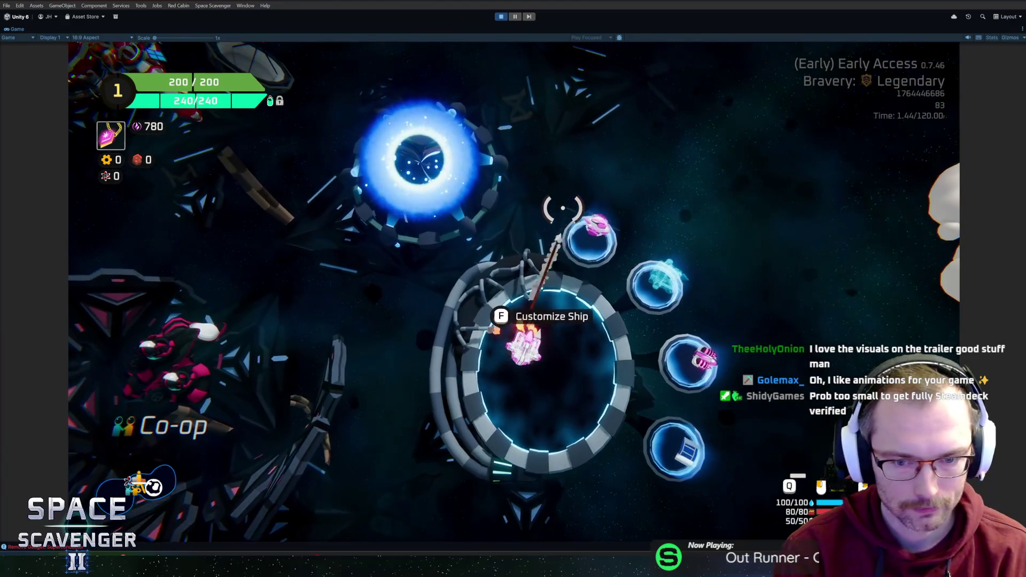
Check ship customization, view the Pilot Rank widget at the Daily Challenge station, then exit Play mode
{"action": "key", "text": "f"}
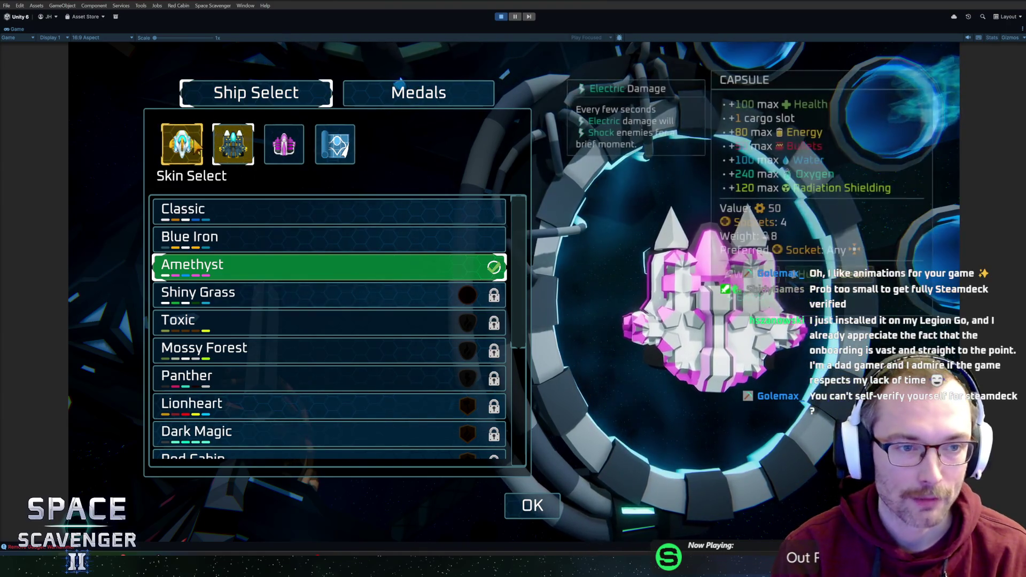
{"action": "key", "text": "Escape"}
{"action": "key", "text": "w"}
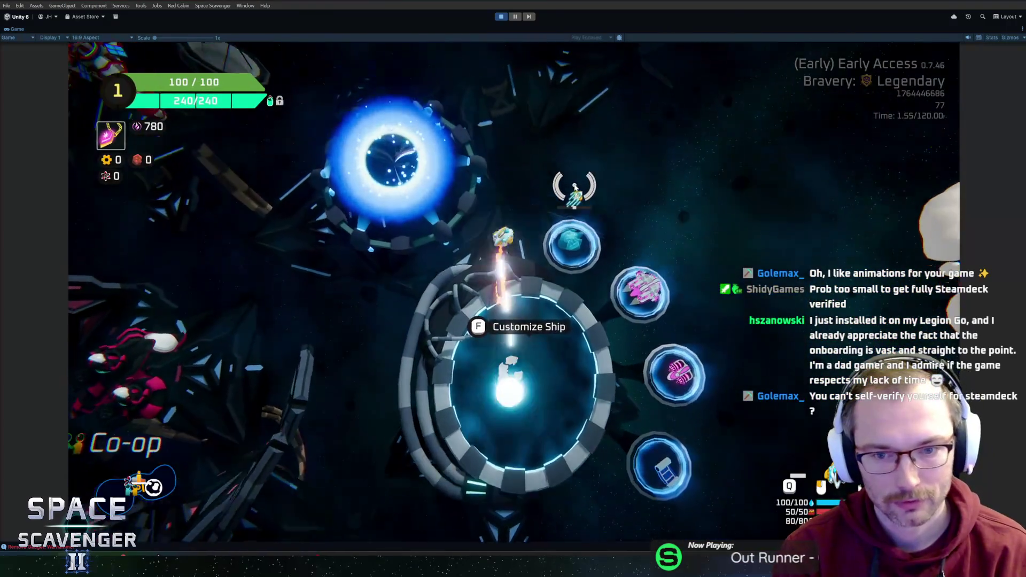
{"action": "key", "text": "f"}
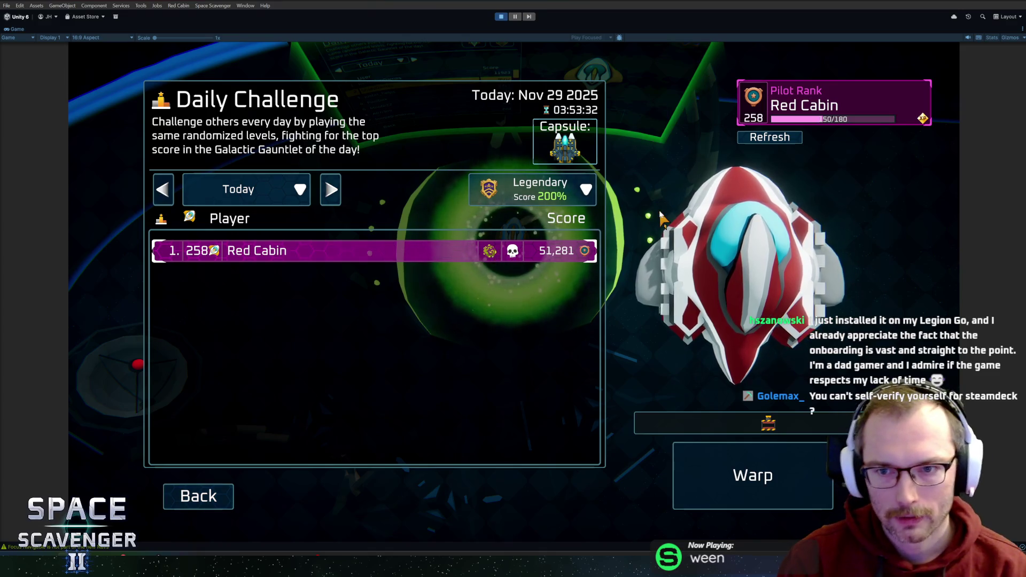
{"action": "key", "text": "Escape"}
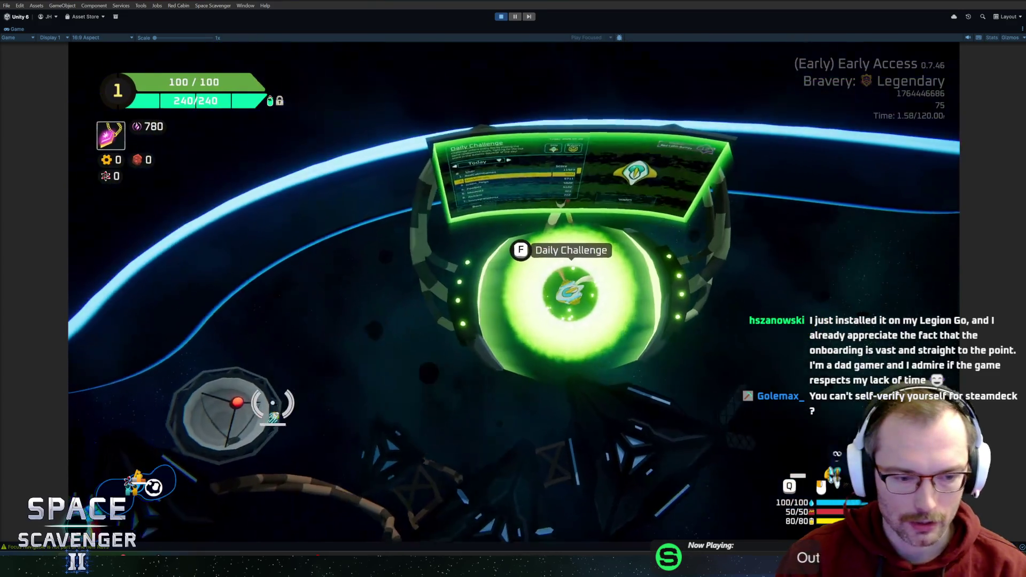
{"action": "key", "text": "ctrl+p"}
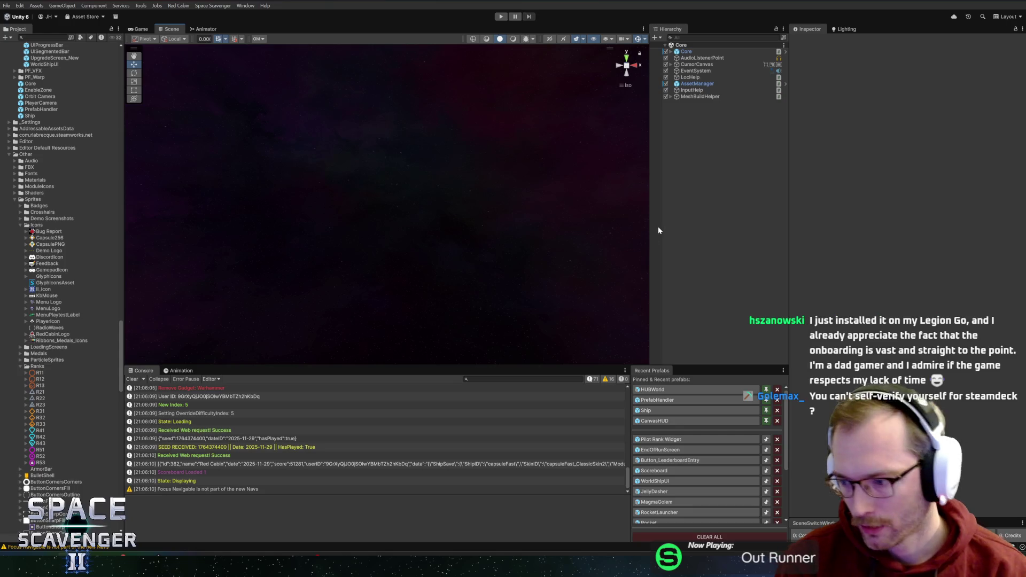
Open the Pilot Rank Widget prefab and set its size to 500 by 200
{"action": "left_click", "coordinate": [679, 440]}
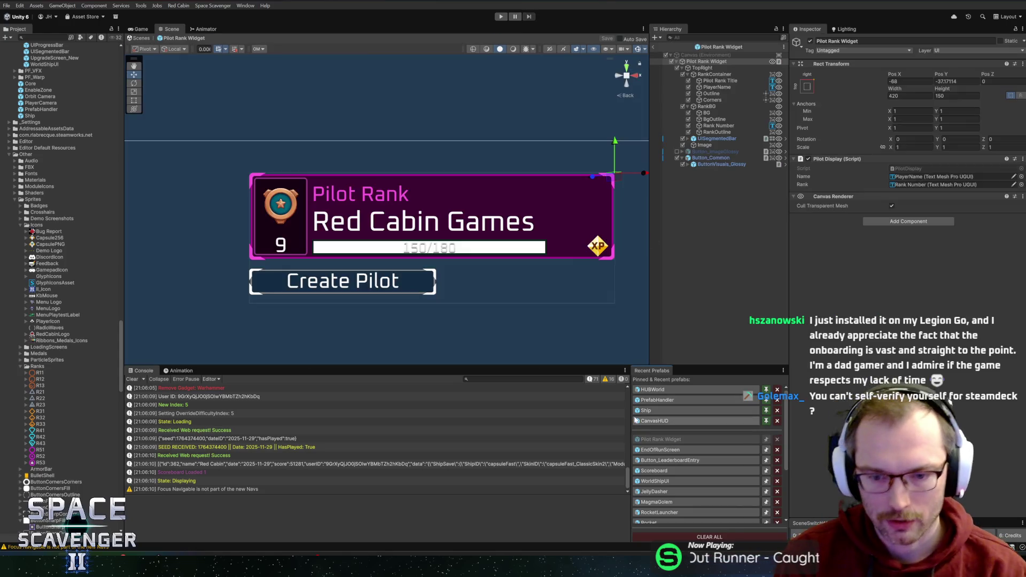
{"action": "scroll", "coordinate": [353, 185], "scroll_direction": "down", "scroll_amount": 4}
{"action": "mouse_move", "coordinate": [356, 226]}
{"action": "left_mouse_down"}
{"action": "mouse_move", "coordinate": [434, 215]}
{"action": "mouse_move", "coordinate": [434, 204]}
{"action": "left_mouse_up"}
{"action": "left_click", "coordinate": [909, 96]}
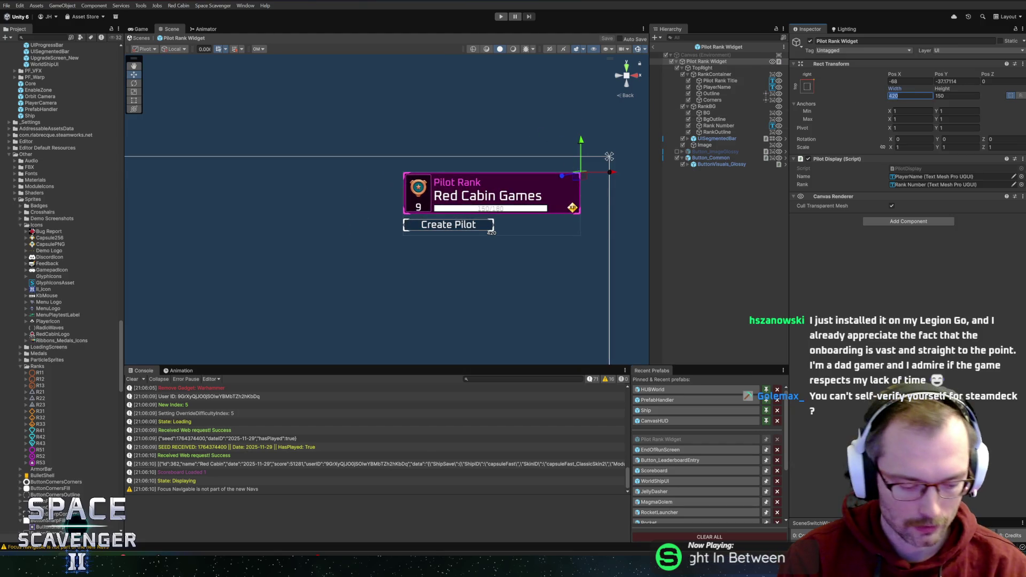
{"action": "type", "text": "500"}
{"action": "left_click", "coordinate": [975, 95]}
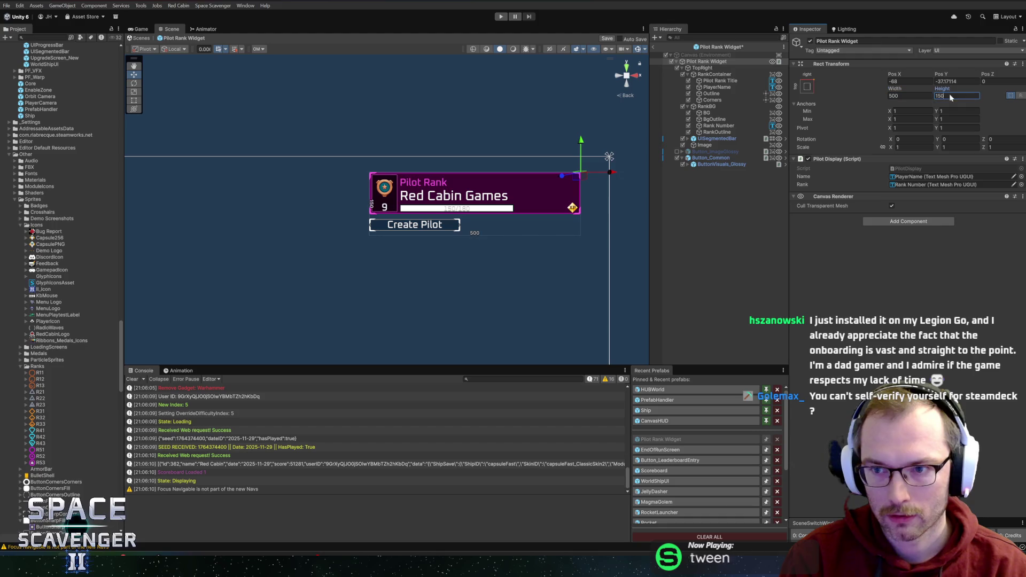
{"action": "type", "text": "200"}
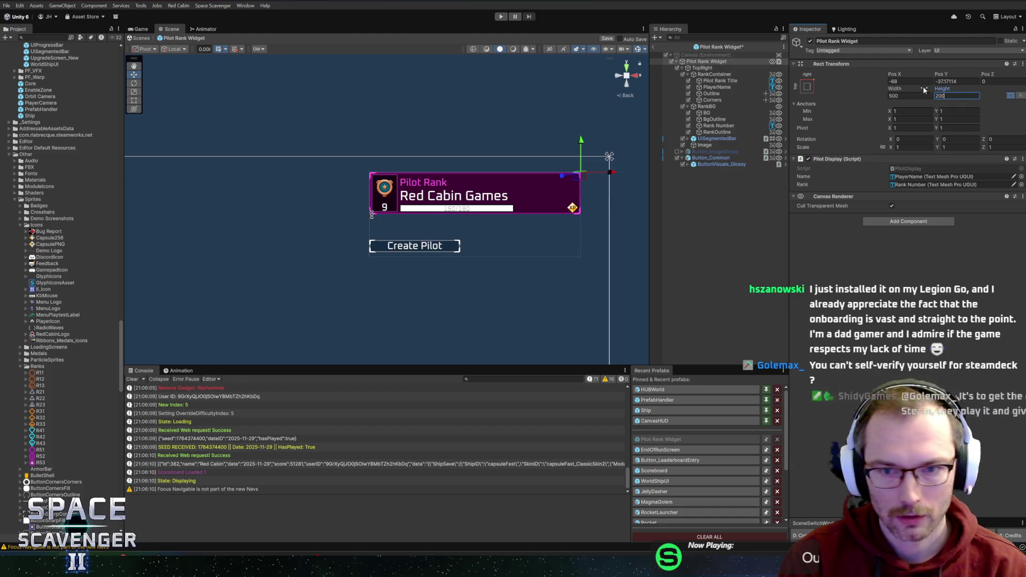
Inspect the TopRight and RankContainer layouts and adjust TopRight's height
{"action": "left_click", "coordinate": [702, 68]}
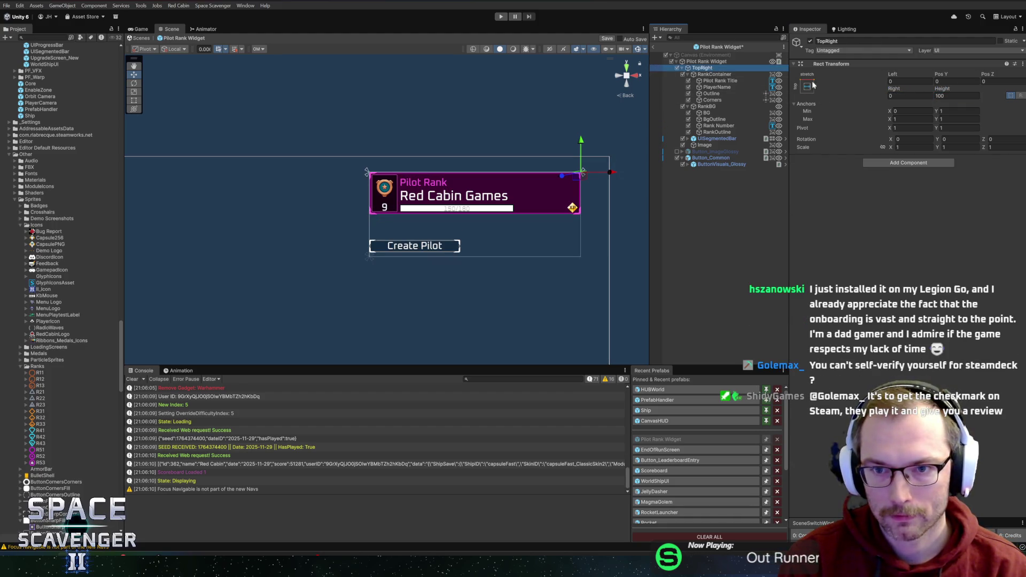
{"action": "left_click", "coordinate": [707, 61]}
{"action": "left_click", "coordinate": [711, 75]}
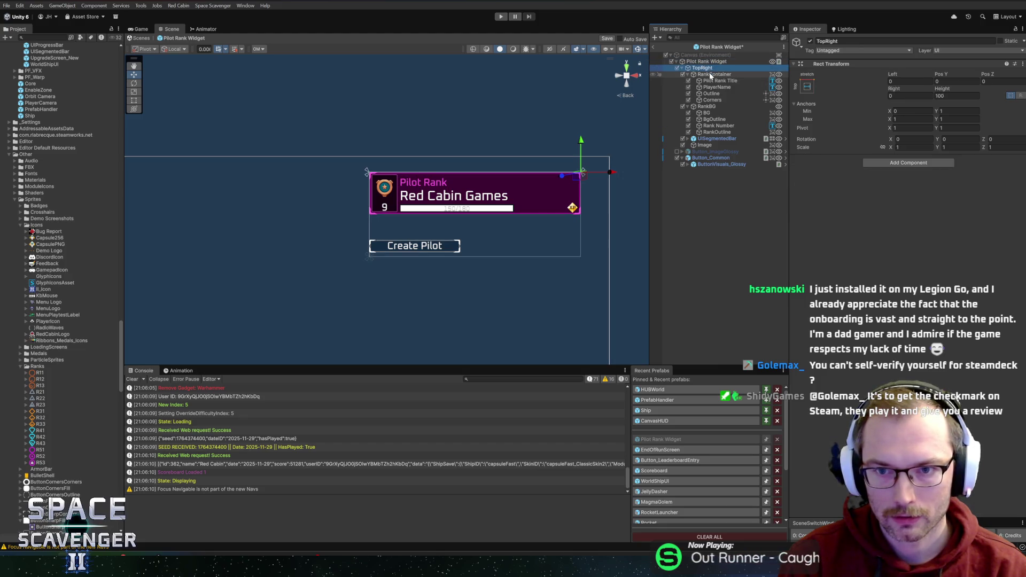
{"action": "left_click", "coordinate": [702, 68]}
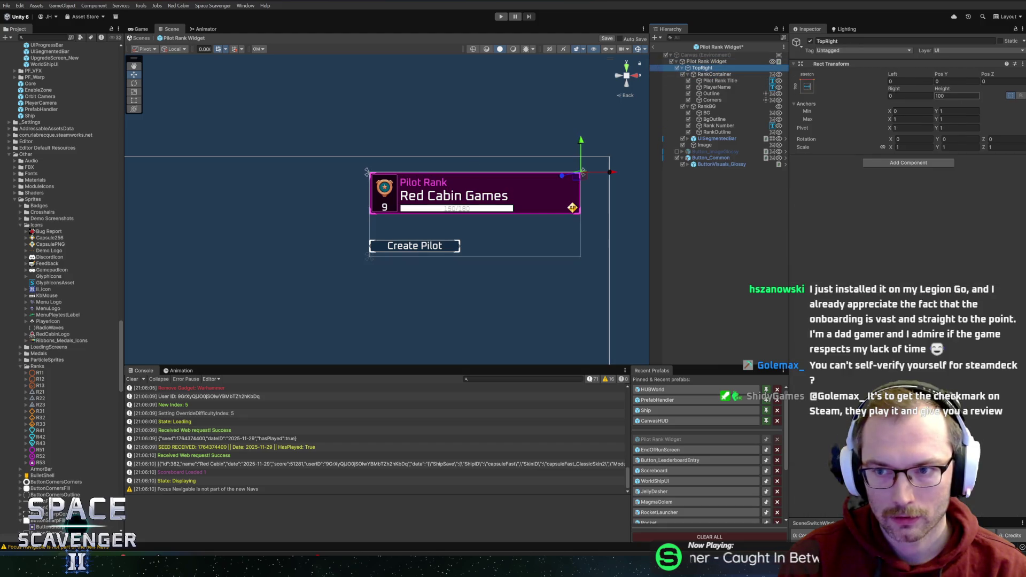
{"action": "left_click_drag", "start_coordinate": [942, 89], "coordinate": [1007, 93]}
Widen the Pilot Rank Widget to 525 and recentre it in the scene
{"action": "left_click", "coordinate": [706, 62]}
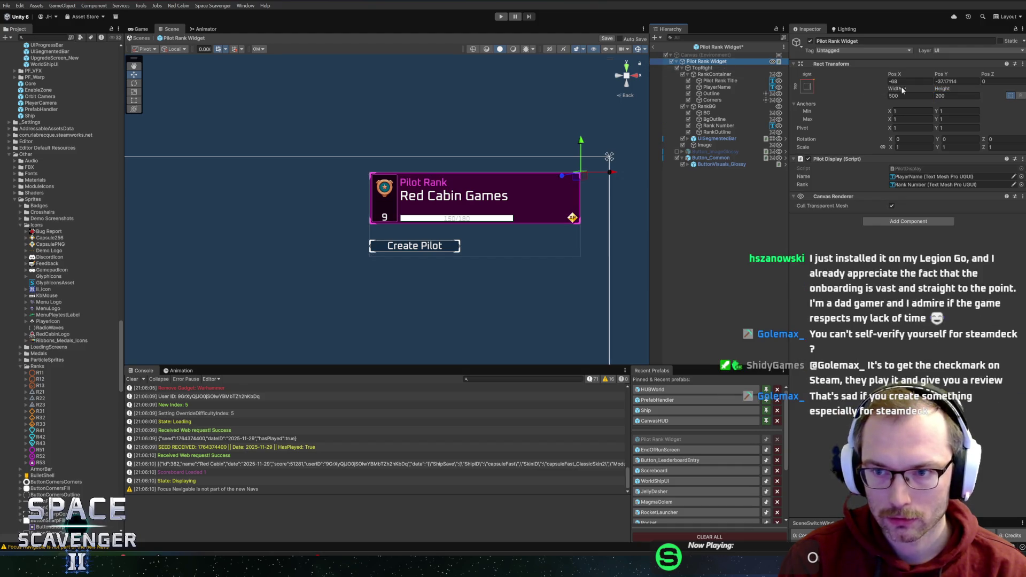
{"action": "left_click_drag", "start_coordinate": [902, 90], "coordinate": [947, 88]}
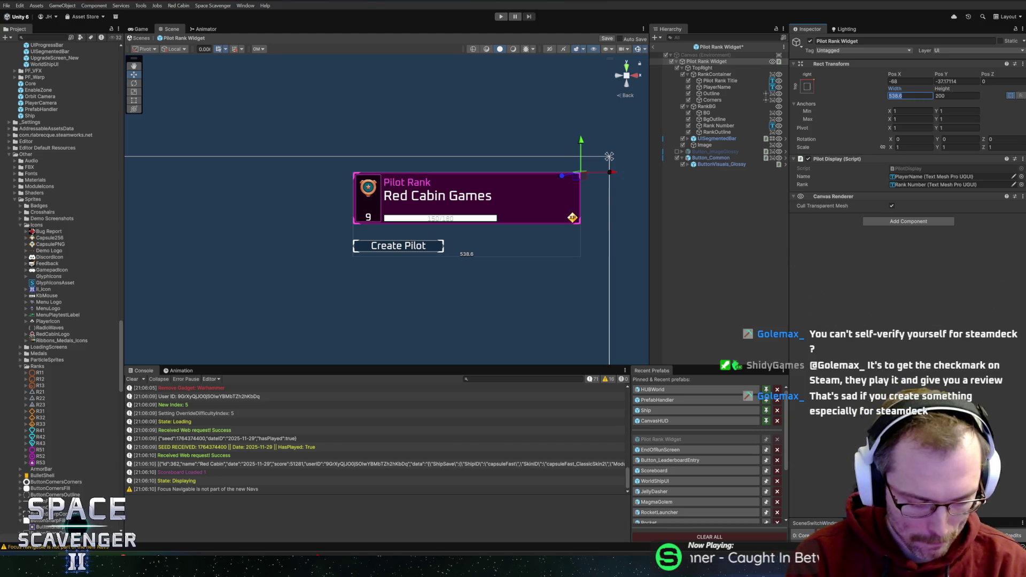
{"action": "type", "text": "525"}
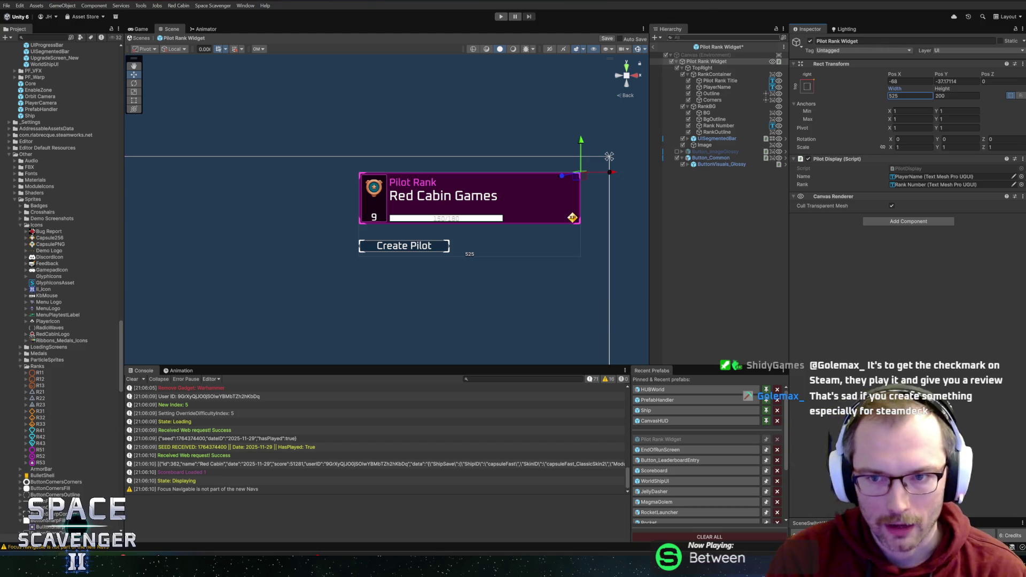
{"action": "scroll", "coordinate": [541, 162], "scroll_direction": "up", "scroll_amount": 2}
{"action": "mouse_move", "coordinate": [537, 155]}
{"action": "left_mouse_down"}
{"action": "mouse_move", "coordinate": [486, 167]}
{"action": "mouse_move", "coordinate": [479, 184]}
{"action": "mouse_move", "coordinate": [437, 147]}
{"action": "left_mouse_up"}
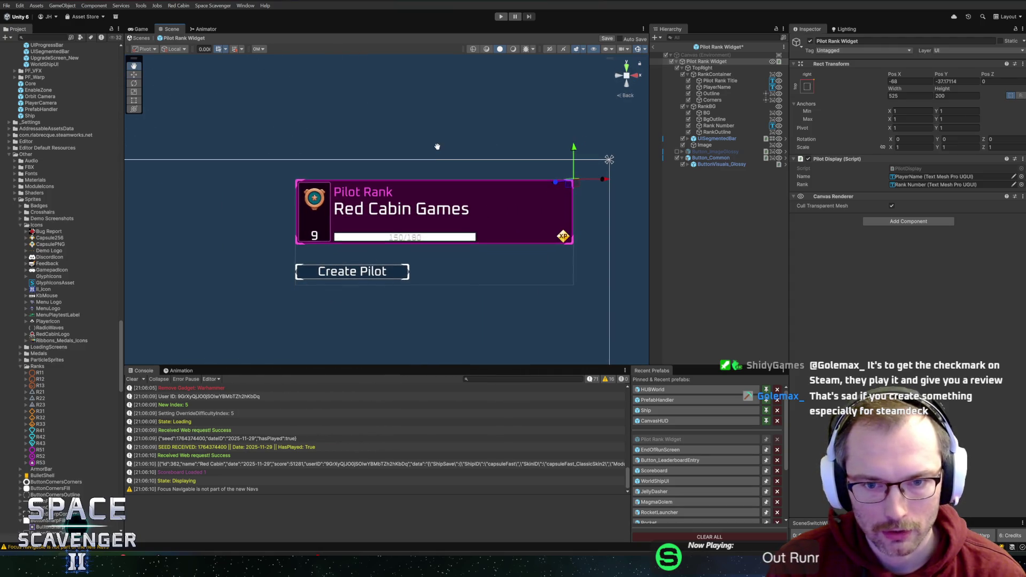
{"action": "scroll", "coordinate": [430, 157], "scroll_direction": "down", "scroll_amount": 1}
{"action": "scroll", "coordinate": [432, 161], "scroll_direction": "up", "scroll_amount": 3}
{"action": "scroll", "coordinate": [432, 164], "scroll_direction": "down", "scroll_amount": 3}
{"action": "scroll", "coordinate": [432, 167], "scroll_direction": "up", "scroll_amount": 2}
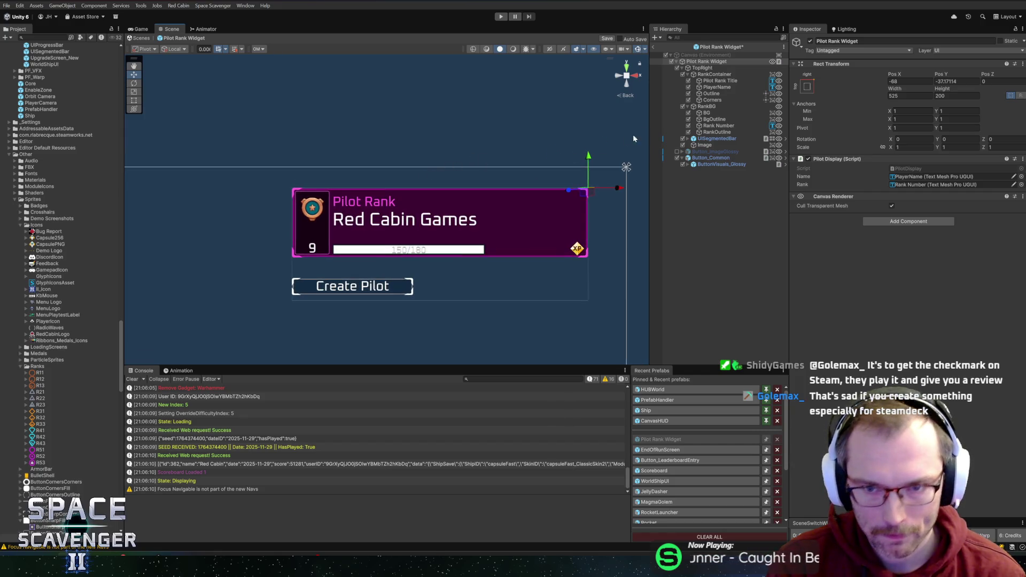
Collapse RankBG and RankContainer, then set the UISegmentedBar to height 26 and width 400
{"action": "left_click", "coordinate": [707, 106]}
{"action": "key", "text": "Left"}
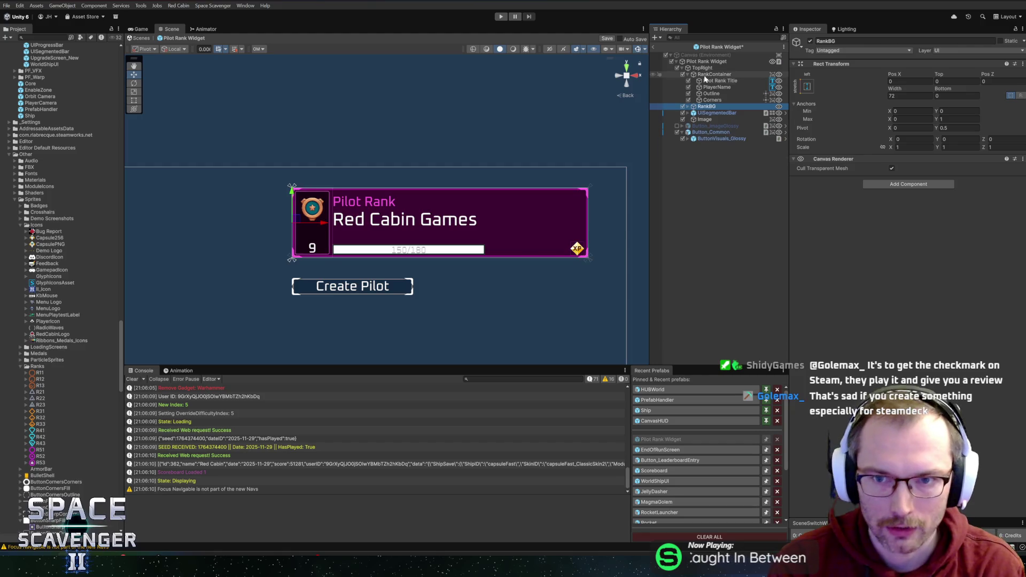
{"action": "left_click", "coordinate": [706, 75]}
{"action": "key", "text": "Left"}
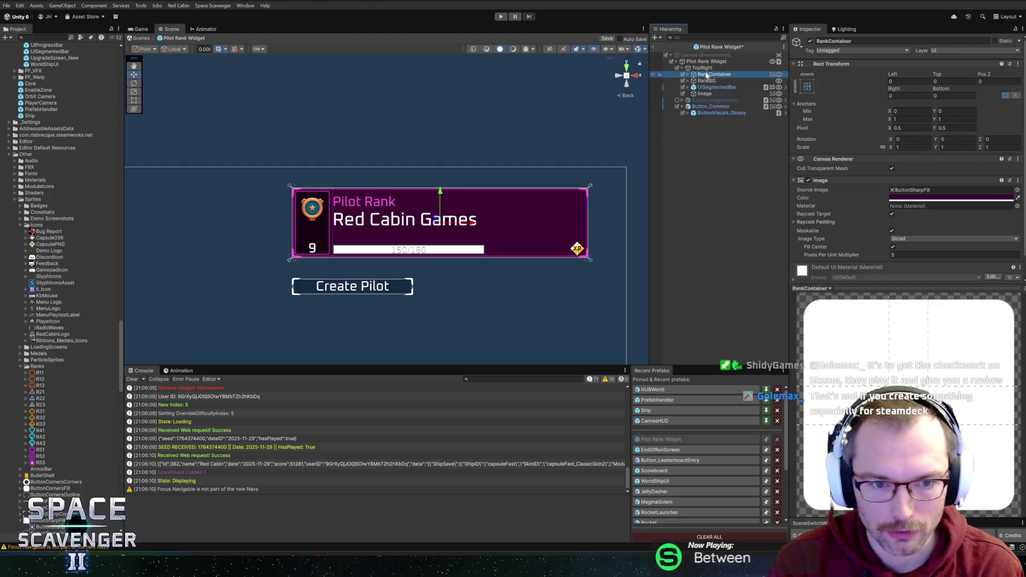
{"action": "left_click", "coordinate": [717, 89]}
{"action": "left_click", "coordinate": [956, 116]}
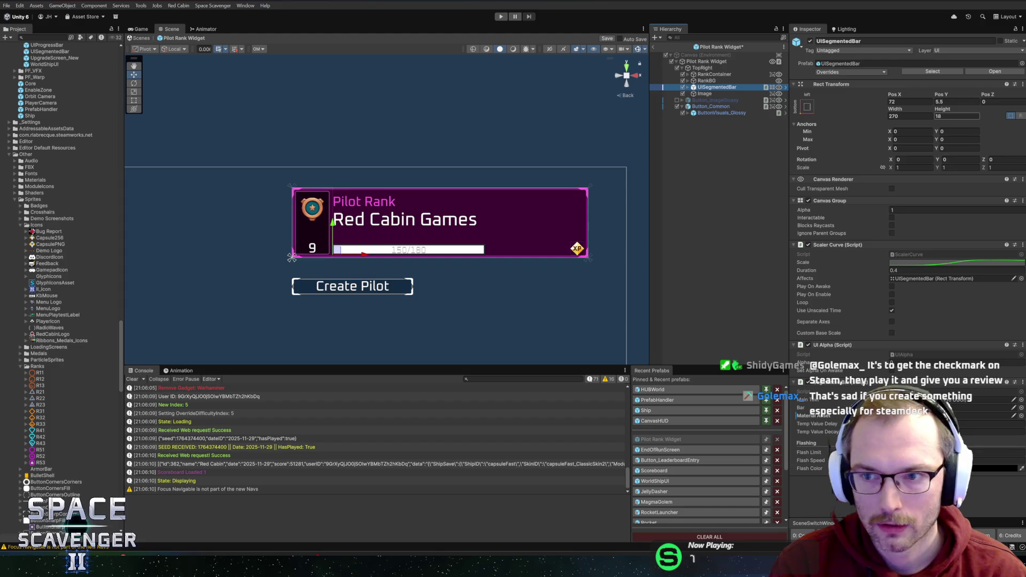
{"action": "type", "text": "26"}
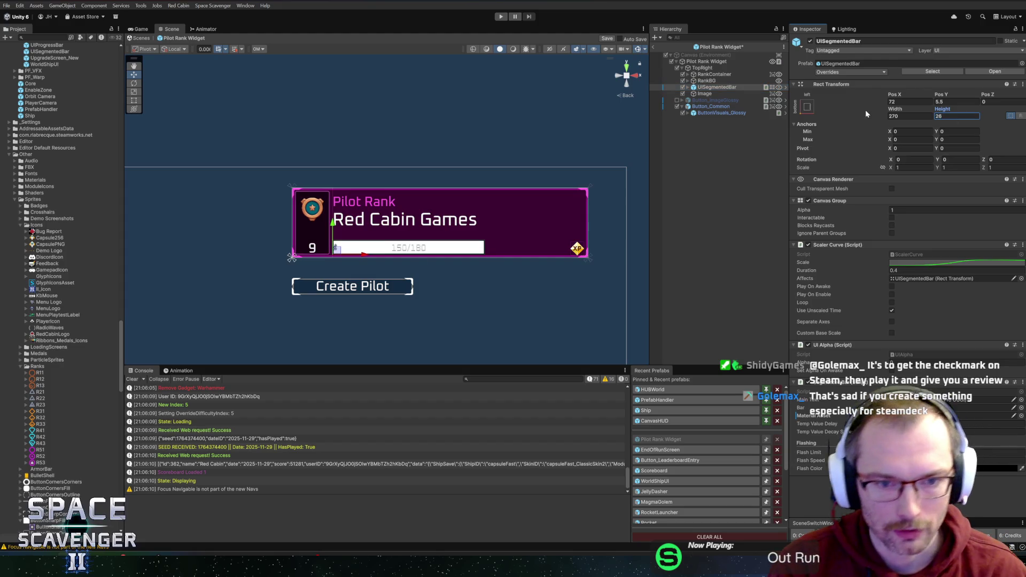
{"action": "mouse_move", "coordinate": [893, 110]}
{"action": "left_mouse_down"}
{"action": "mouse_move", "coordinate": [983, 115]}
{"action": "mouse_move", "coordinate": [924, 120]}
{"action": "left_mouse_up"}
{"action": "type", "text": "400"}
Resize the XP icon Image to 32×32 and move it to Pos Y 6, Pos X -10
{"action": "left_click", "coordinate": [704, 94]}
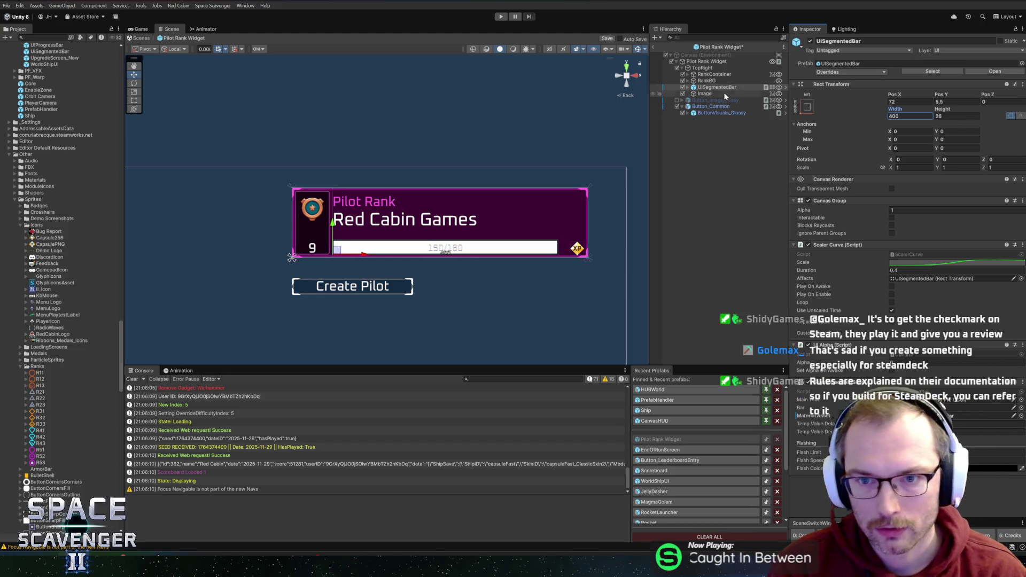
{"action": "left_click", "coordinate": [908, 96]}
{"action": "type", "text": "32"}
{"action": "key", "text": "Tab"}
{"action": "type", "text": "32"}
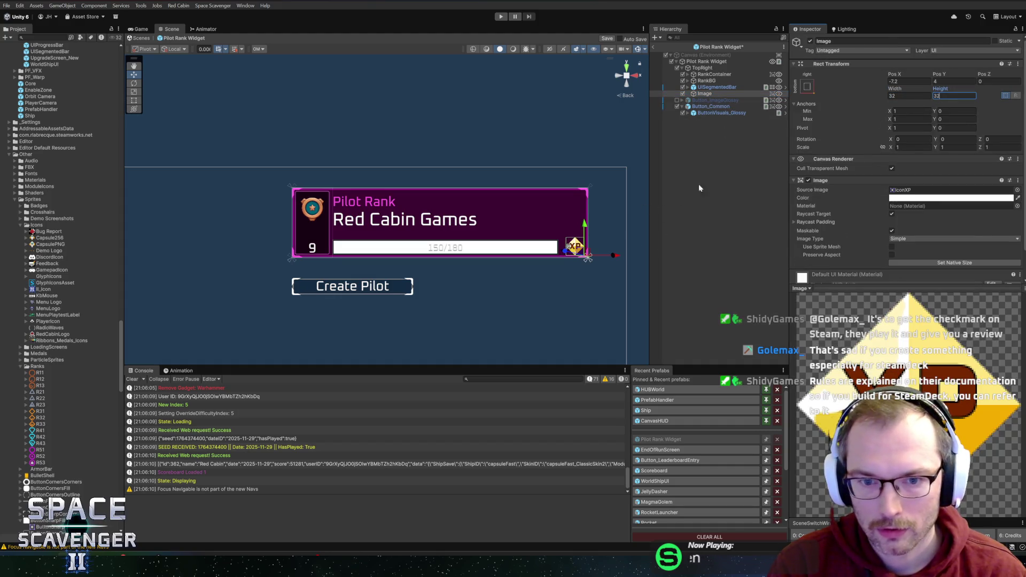
{"action": "left_click", "coordinate": [953, 81]}
{"action": "type", "text": "6"}
{"action": "key", "text": "shift+Tab"}
{"action": "type", "text": "-10"}
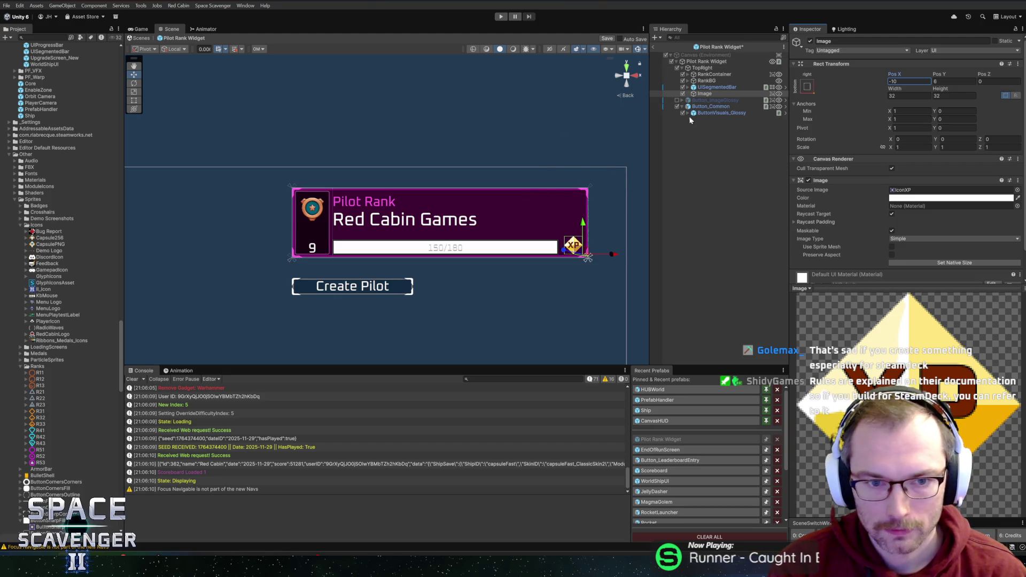
{"action": "left_click", "coordinate": [718, 81]}
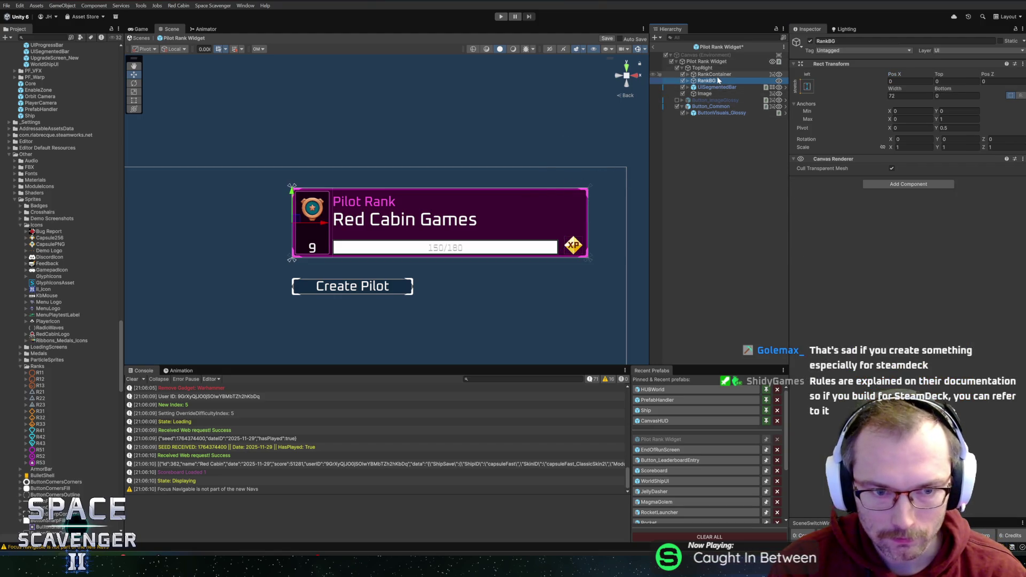
Anchor PlayerName to middle-stretch and enter 72 for its Left inset
{"action": "left_click", "coordinate": [716, 75]}
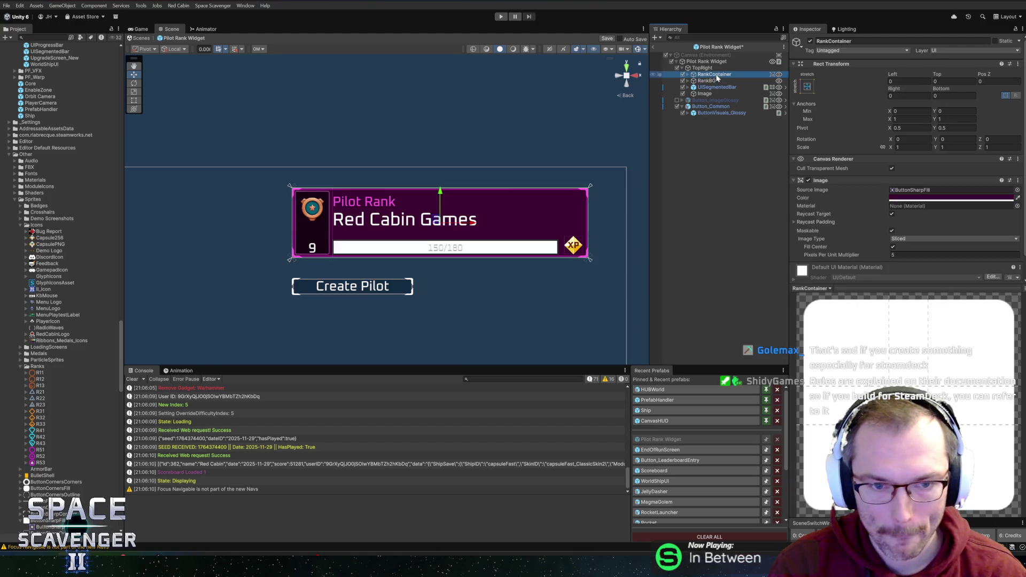
{"action": "left_click", "coordinate": [687, 74]}
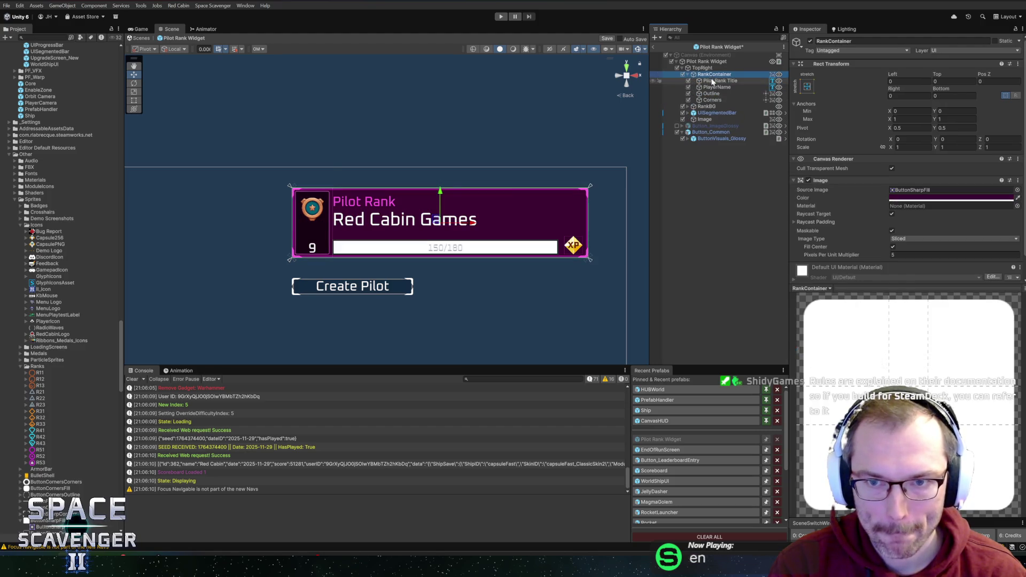
{"action": "left_click", "coordinate": [712, 82]}
{"action": "left_click", "coordinate": [716, 88]}
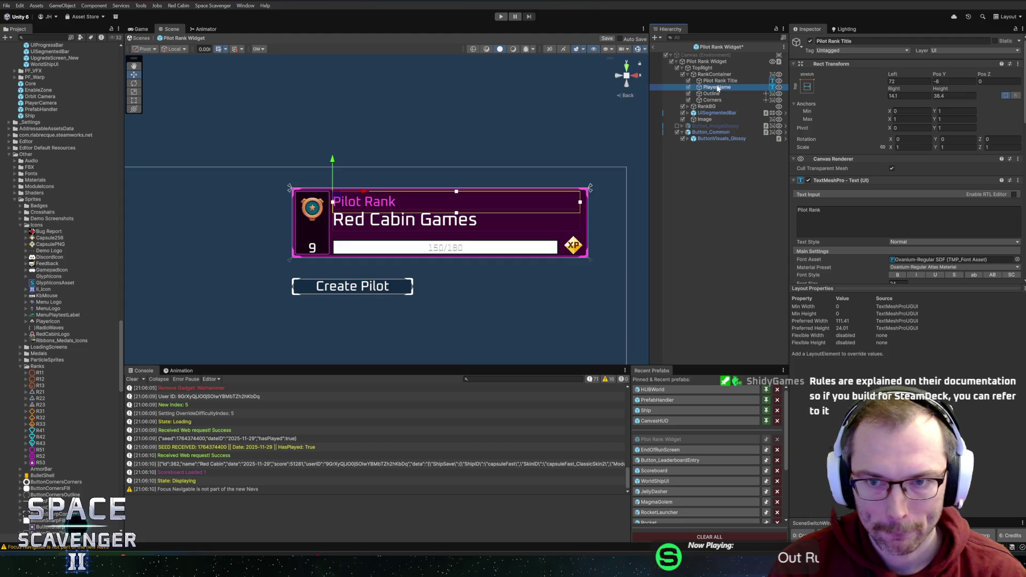
{"action": "left_click", "coordinate": [806, 87]}
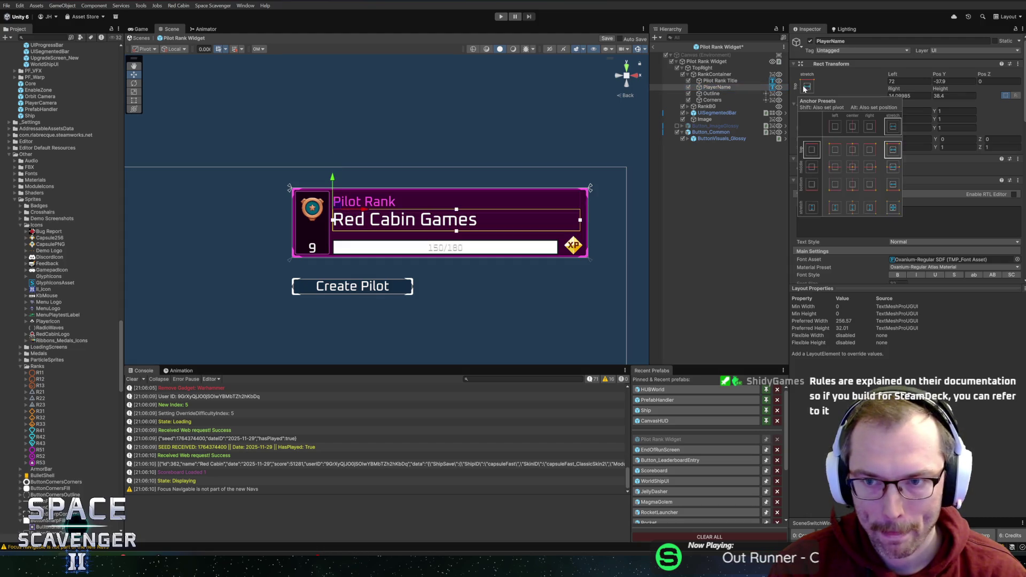
{"action": "left_click", "coordinate": [891, 168]}
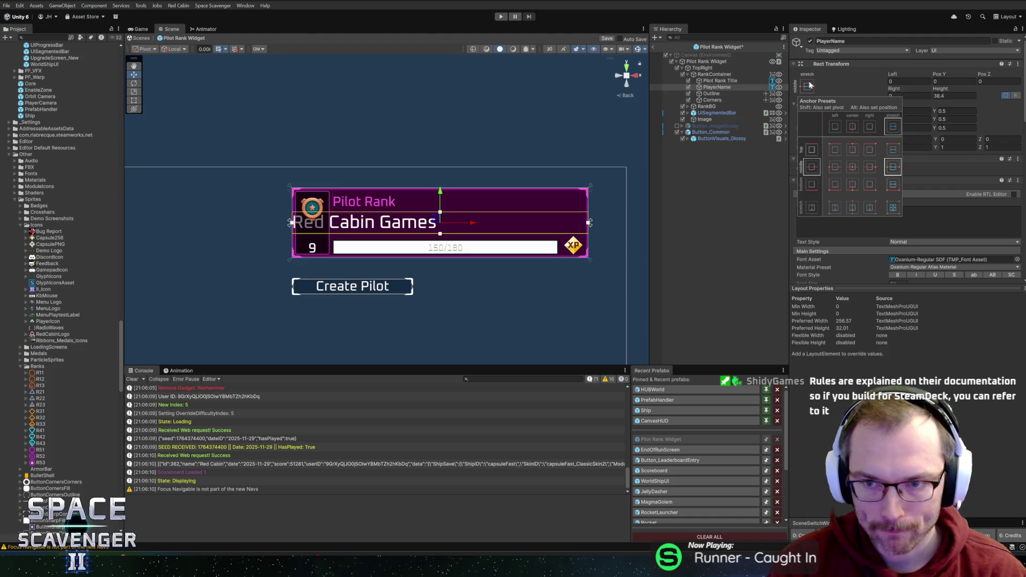
{"action": "left_click", "coordinate": [909, 81]}
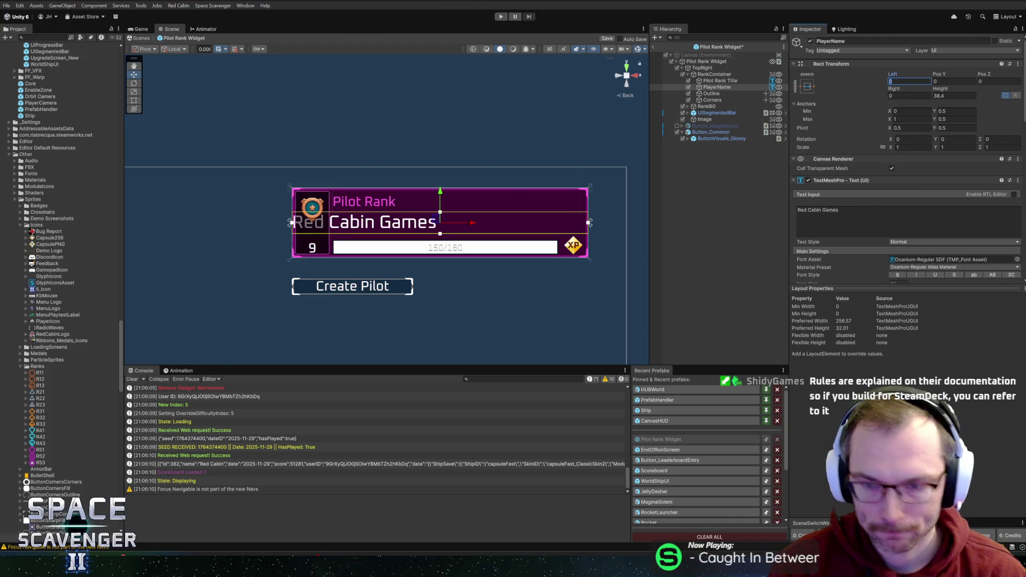
{"action": "type", "text": "72"}
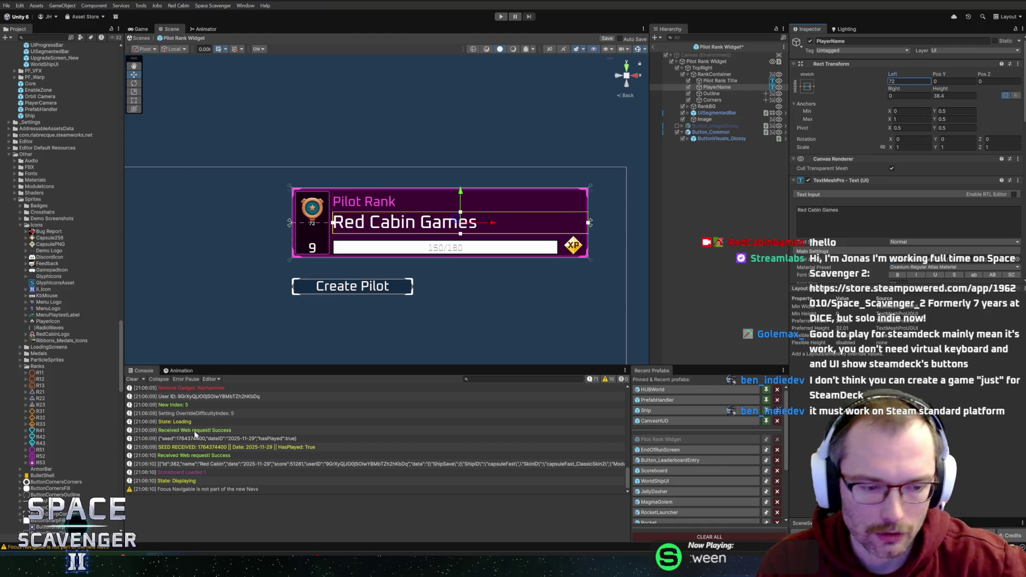
Scroll to check the player name now clears the rank badge with its 72 inset
{"action": "mouse_move", "coordinate": [183, 561]}
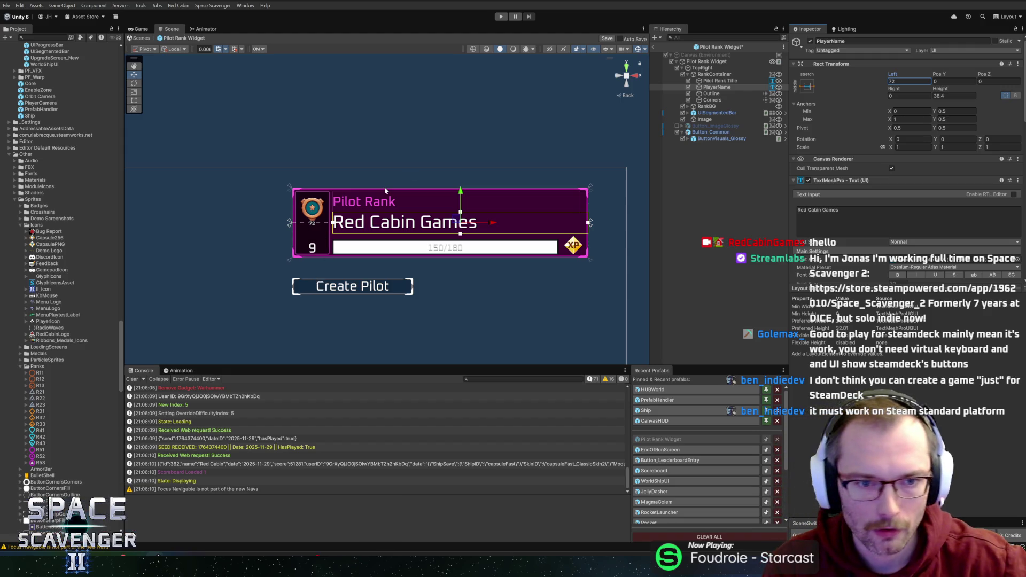
{"action": "scroll", "coordinate": [347, 218], "scroll_direction": "up", "scroll_amount": 2}
{"action": "scroll", "coordinate": [346, 218], "scroll_direction": "up", "scroll_amount": 2}
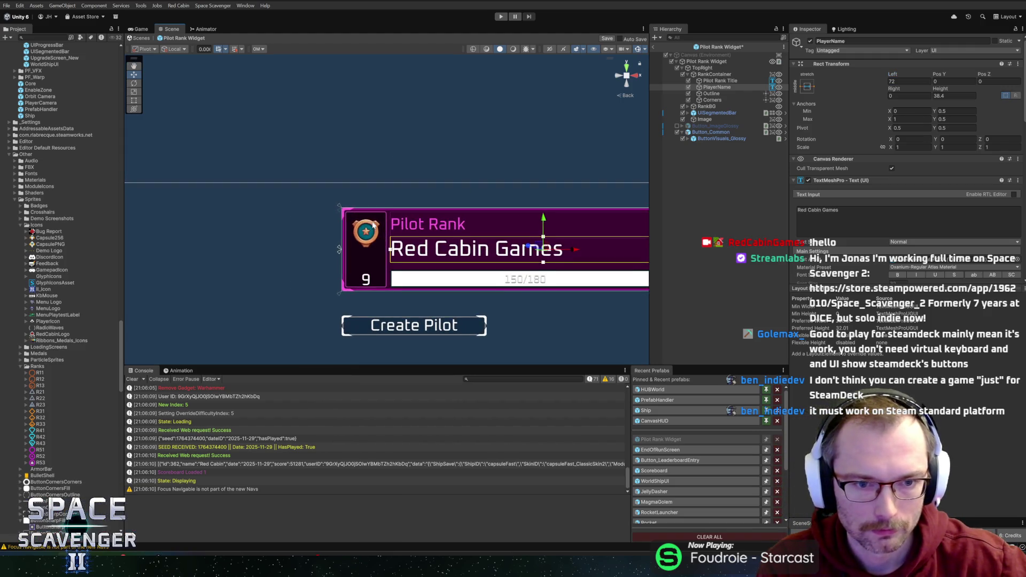
Set the RankBG badge background width to 90
{"action": "left_click", "coordinate": [715, 81]}
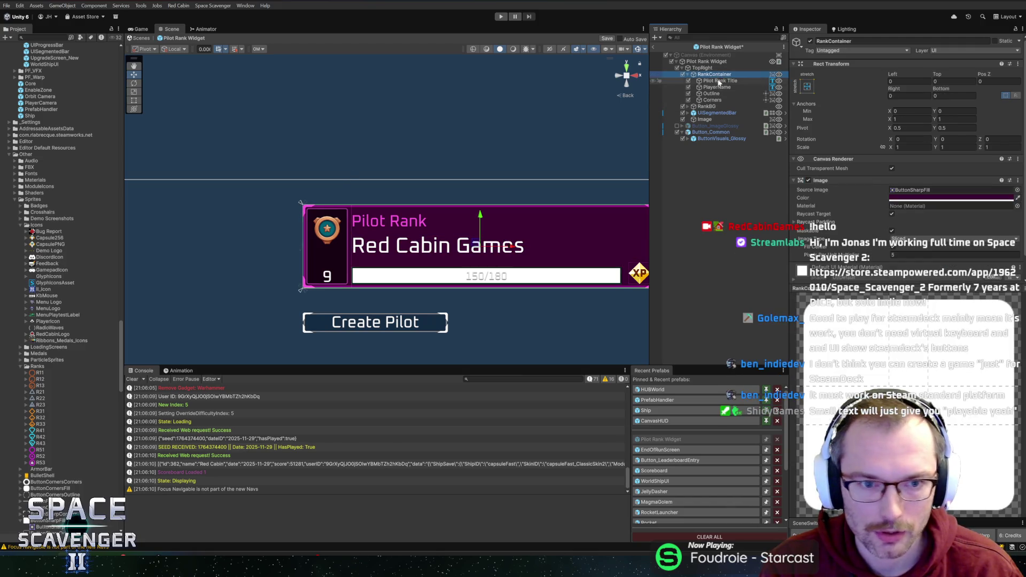
{"action": "left_click", "coordinate": [706, 106]}
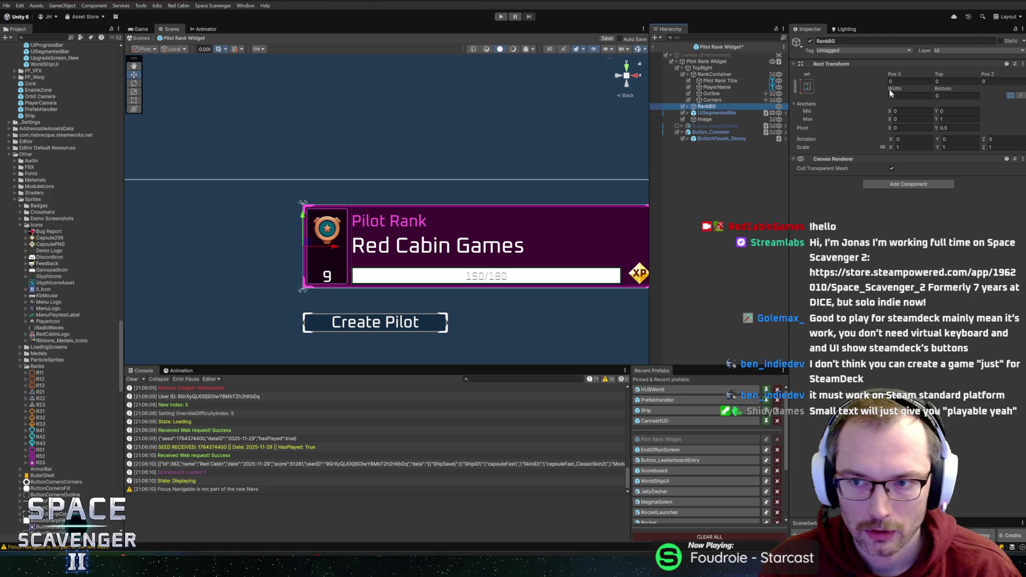
{"action": "left_click_drag", "start_coordinate": [893, 88], "coordinate": [915, 87]}
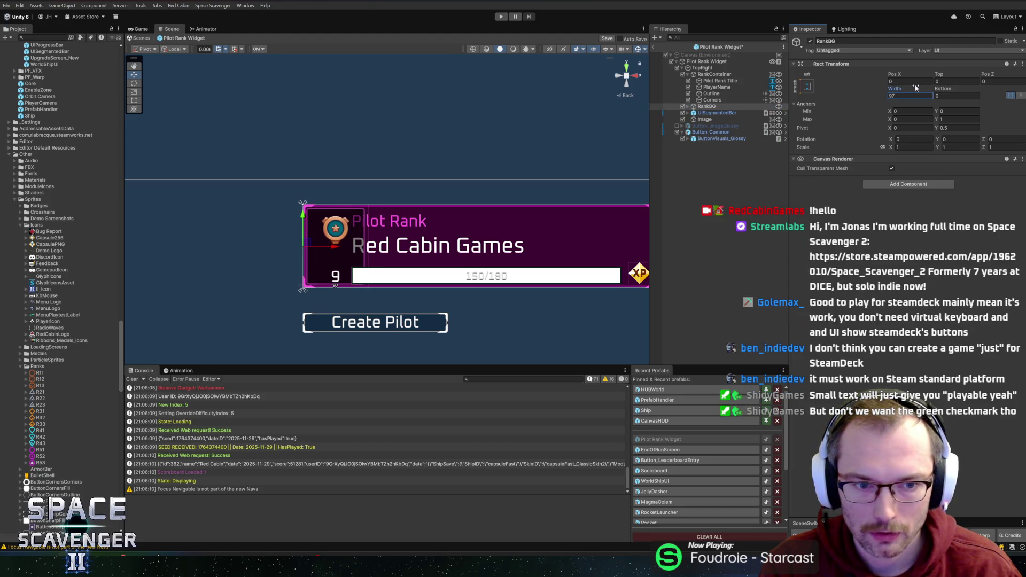
{"action": "type", "text": "90"}
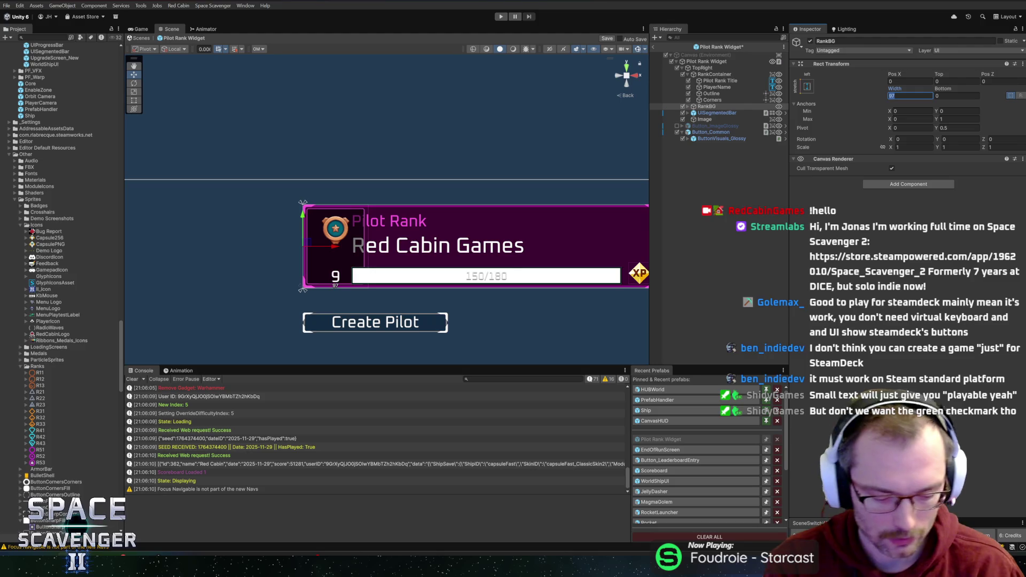
{"action": "key", "text": "Return"}
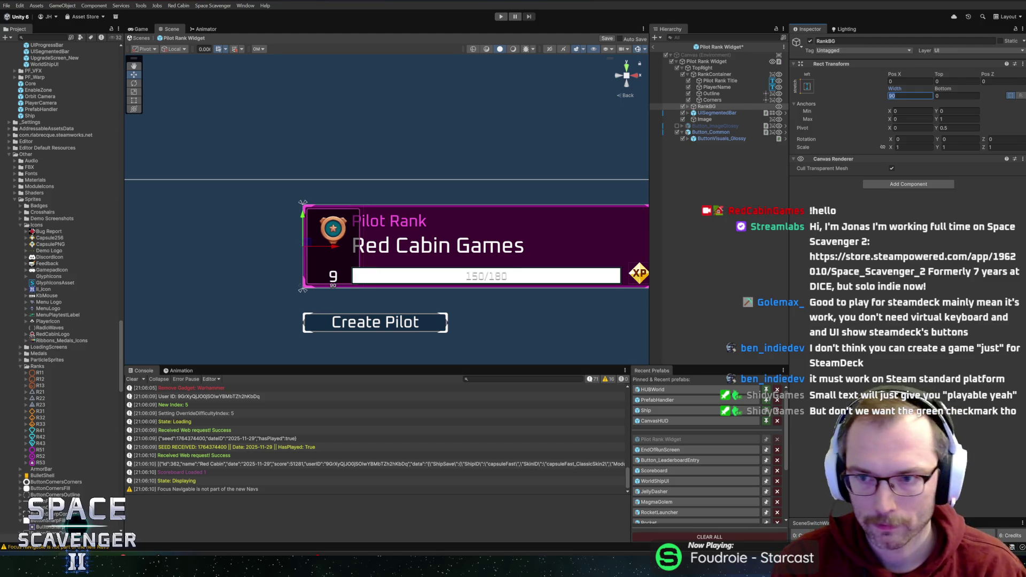
Select the Pilot Rank Title, PlayerName and Outline objects to check their placement
{"action": "left_click", "coordinate": [715, 88]}
{"action": "left_click", "coordinate": [718, 81], "text": "ctrl"}
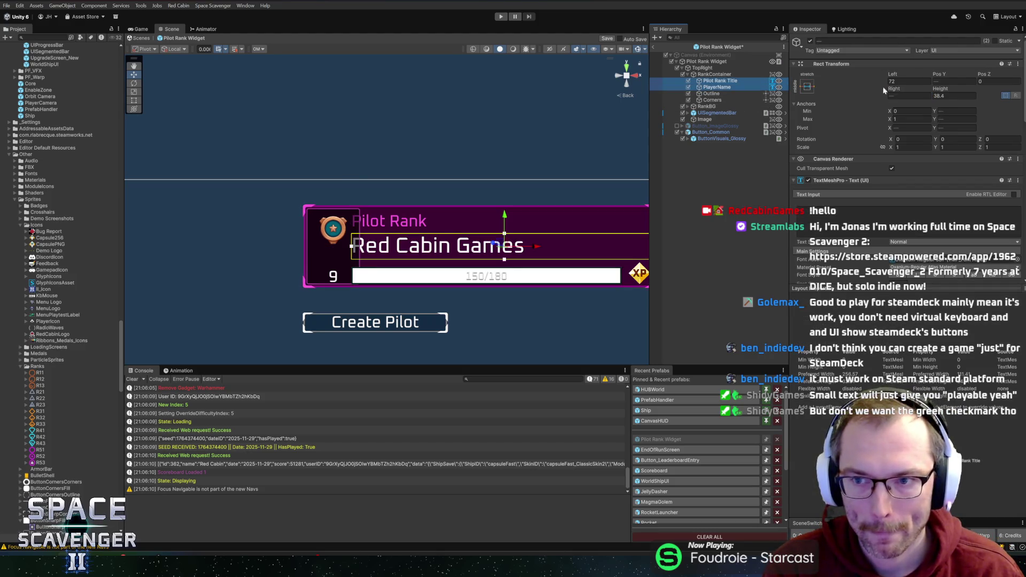
{"action": "left_click", "coordinate": [711, 93]}
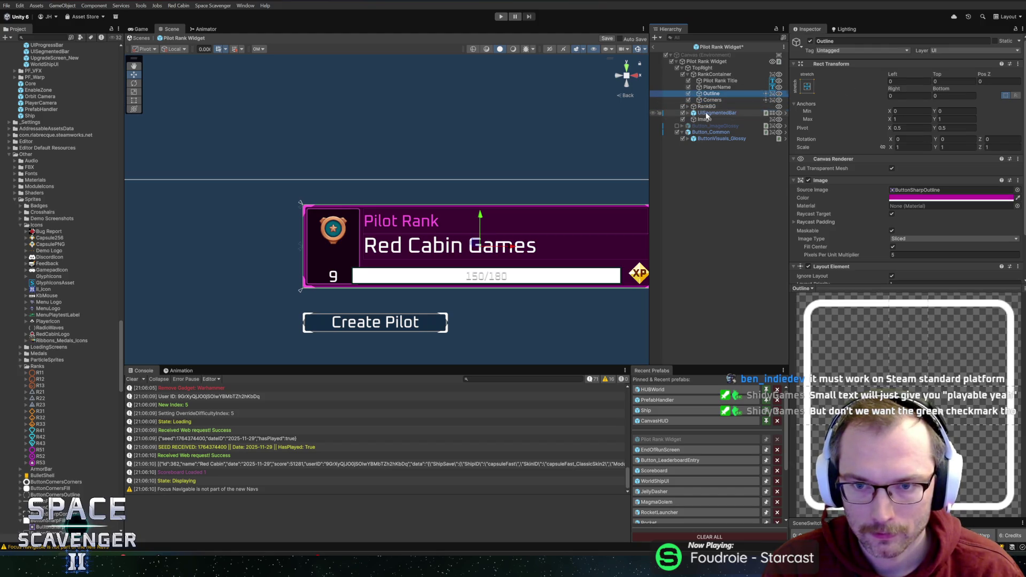
Set the UISegmentedBar XP bar to Pos X 90 and Width 390
{"action": "left_click", "coordinate": [707, 113]}
{"action": "left_click", "coordinate": [909, 102]}
{"action": "type", "text": "90"}
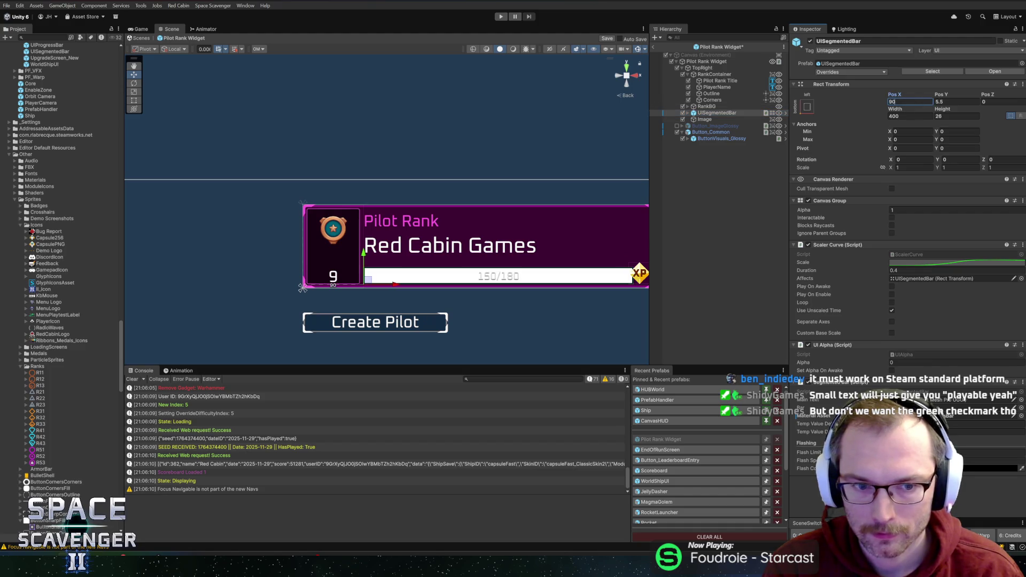
{"action": "key", "text": "Return"}
{"action": "left_click", "coordinate": [894, 116]}
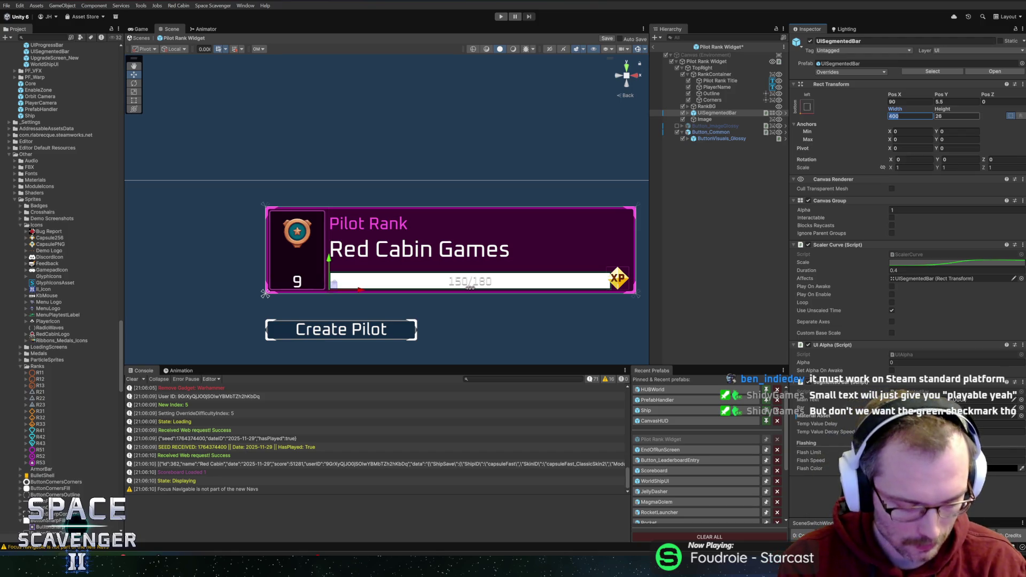
{"action": "type", "text": "380"}
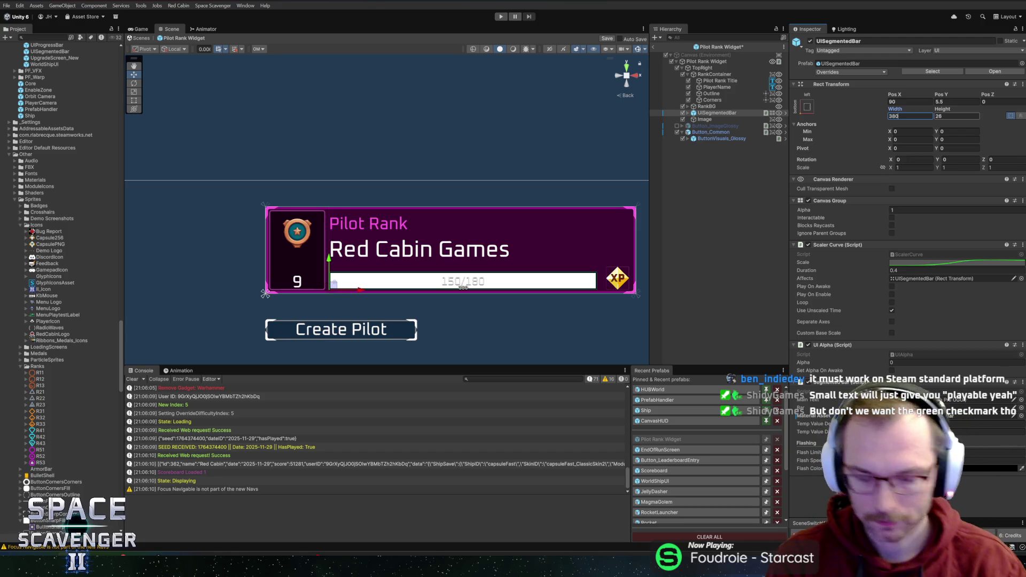
{"action": "type", "text": "390"}
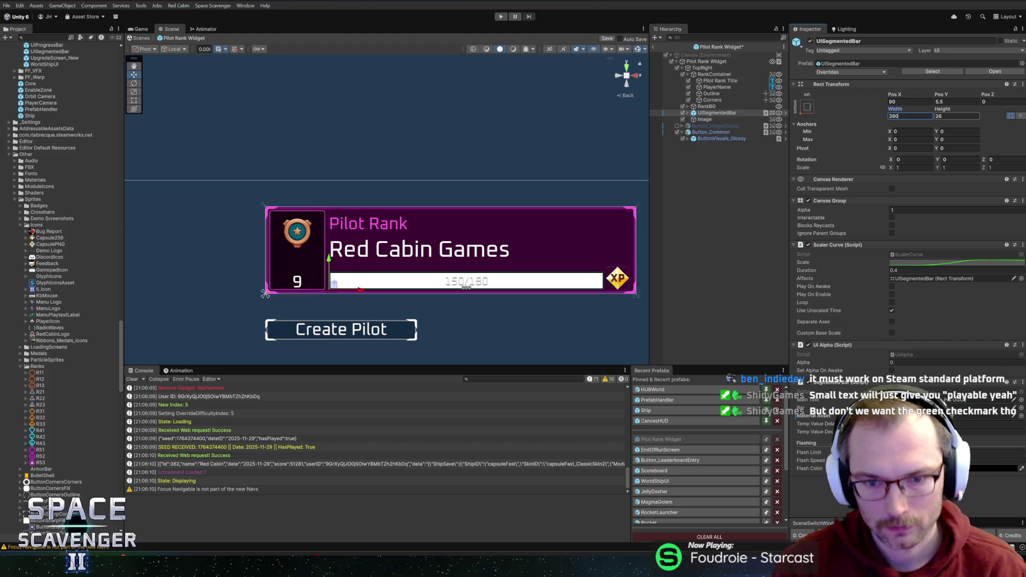
{"action": "scroll", "coordinate": [561, 155], "scroll_direction": "down", "scroll_amount": 1}
{"action": "left_click_drag", "start_coordinate": [528, 146], "coordinate": [549, 168]}
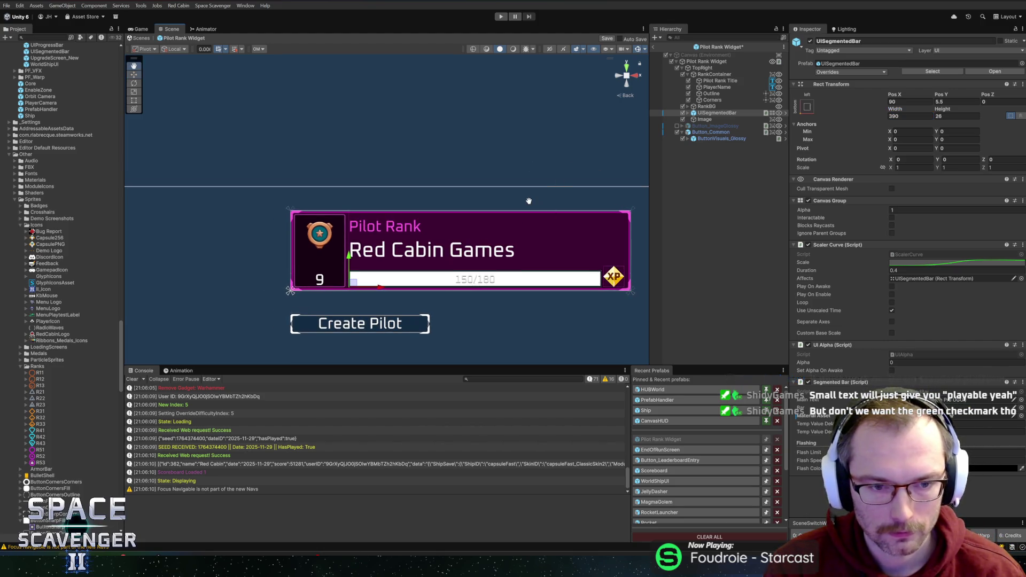
{"action": "left_click_drag", "start_coordinate": [528, 201], "coordinate": [523, 191]}
Enlarge the Rank Number text size to 30
{"action": "left_click", "coordinate": [701, 119]}
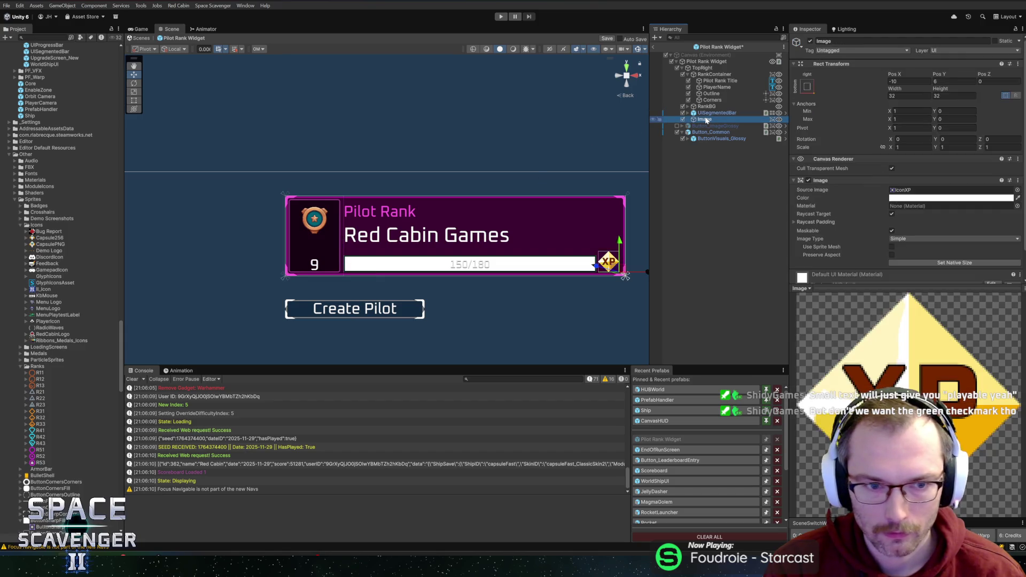
{"action": "left_click", "coordinate": [687, 107]}
{"action": "left_click", "coordinate": [707, 112]}
{"action": "left_click", "coordinate": [713, 119]}
{"action": "left_click", "coordinate": [717, 126]}
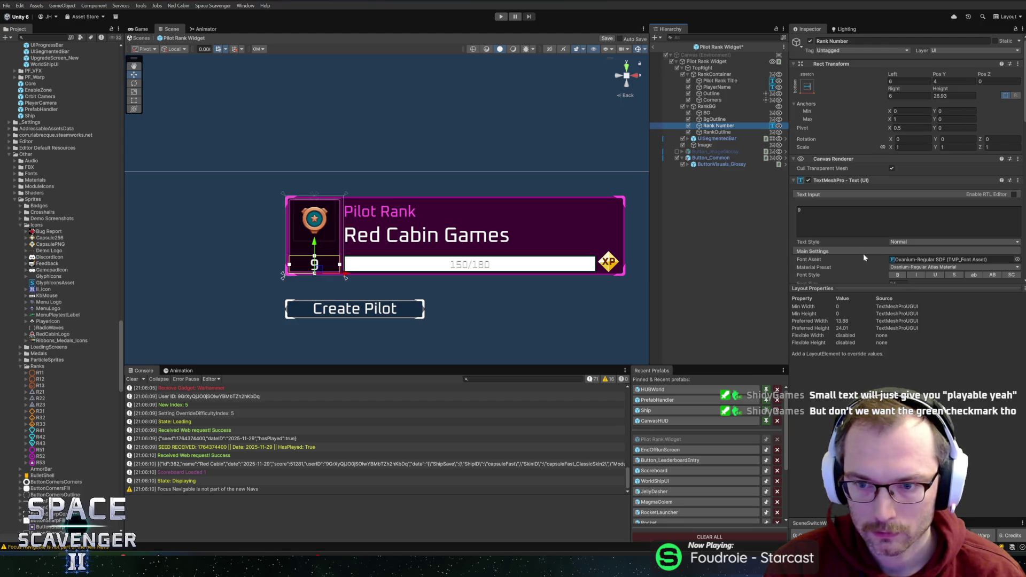
{"action": "scroll", "coordinate": [915, 265], "scroll_direction": "down", "scroll_amount": 2}
{"action": "left_click", "coordinate": [936, 257]}
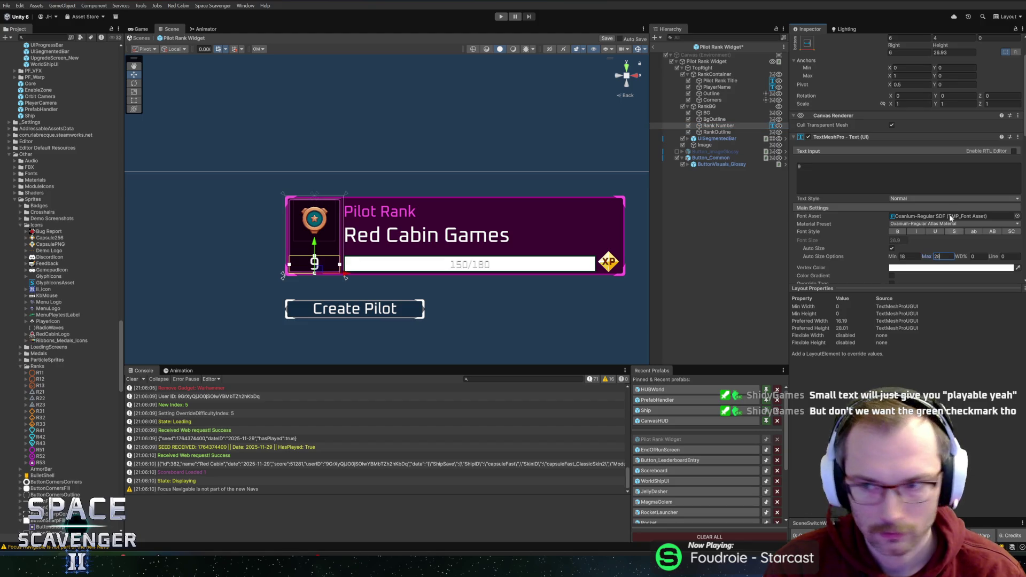
{"action": "scroll", "coordinate": [947, 94], "scroll_direction": "up", "scroll_amount": 2}
{"action": "type", "text": "30"}
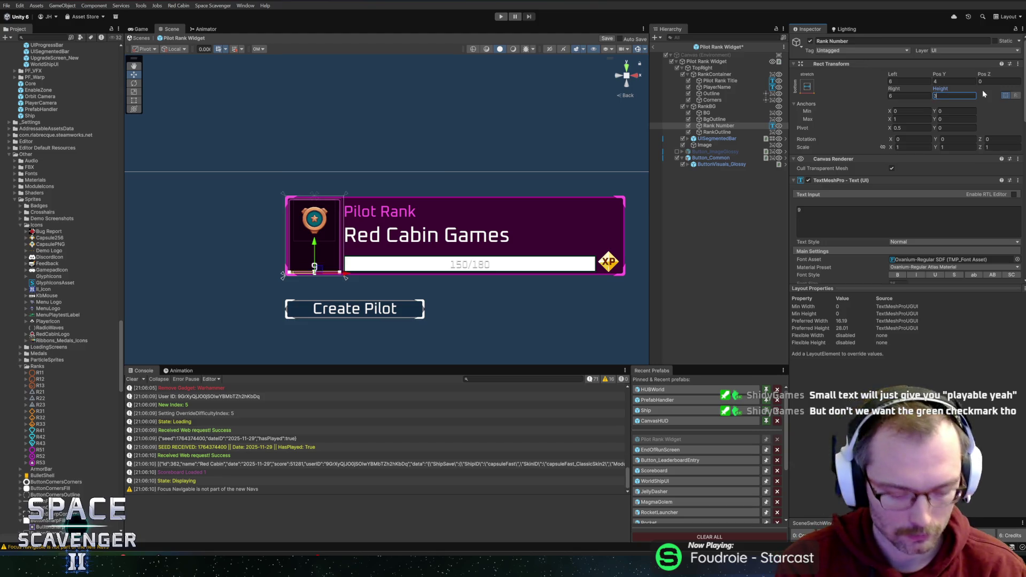
Resize the RankOutline badge image to 80×80
{"action": "left_click", "coordinate": [718, 132]}
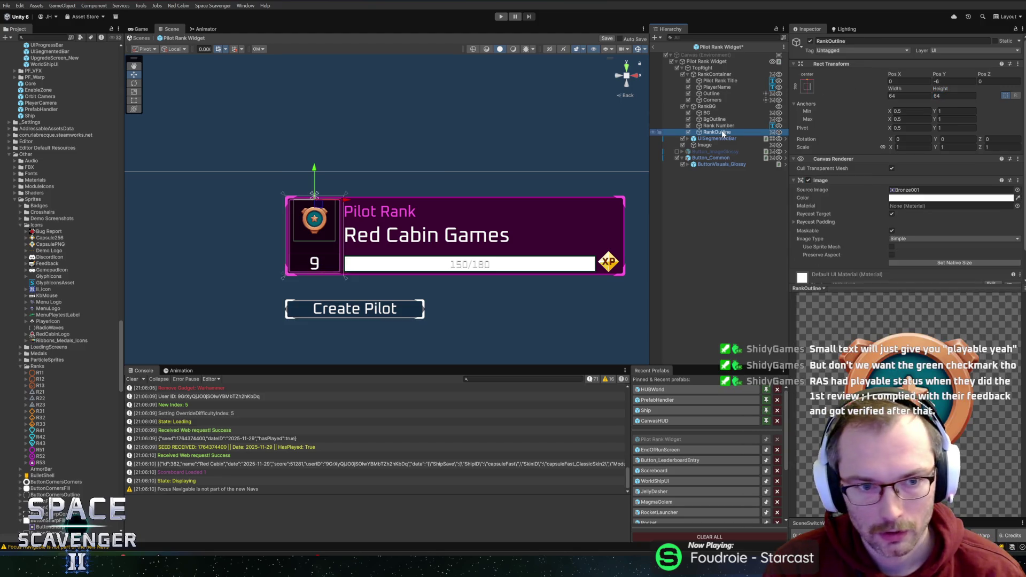
{"action": "left_click", "coordinate": [912, 95]}
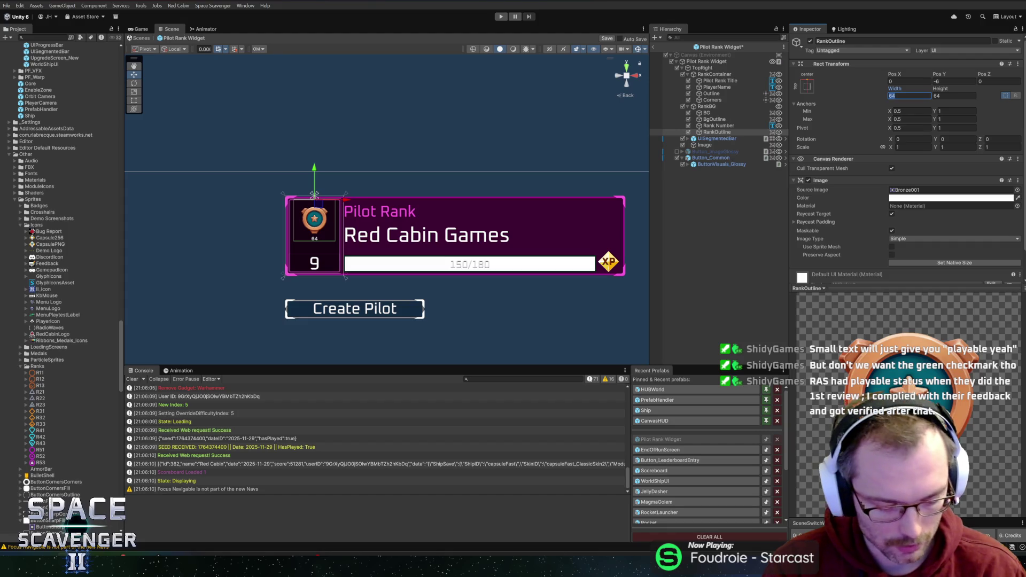
{"action": "type", "text": "80"}
{"action": "key", "text": "Tab"}
{"action": "type", "text": "80"}
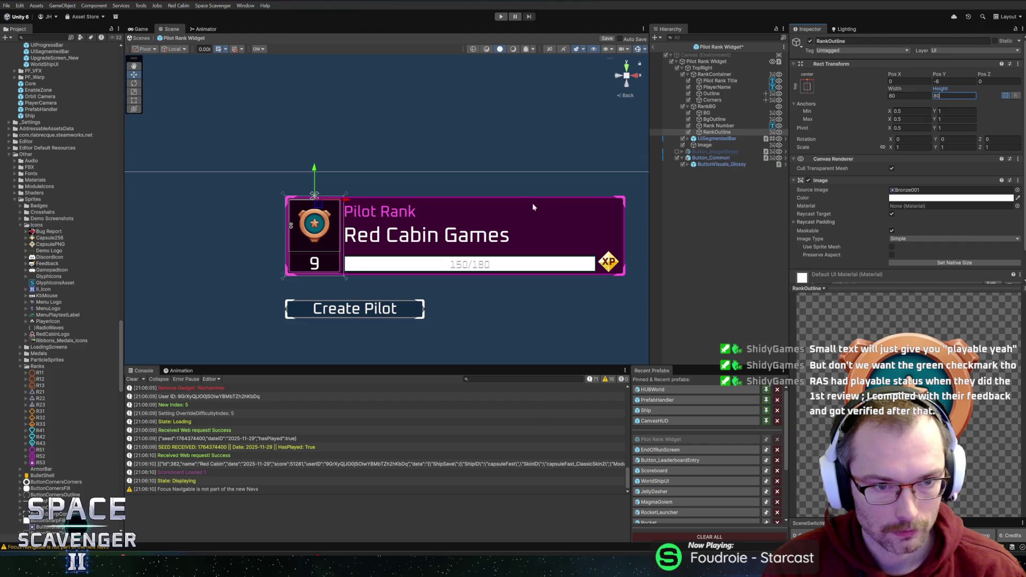
{"action": "scroll", "coordinate": [535, 201], "scroll_direction": "down", "scroll_amount": 2}
{"action": "left_click", "coordinate": [502, 127]}
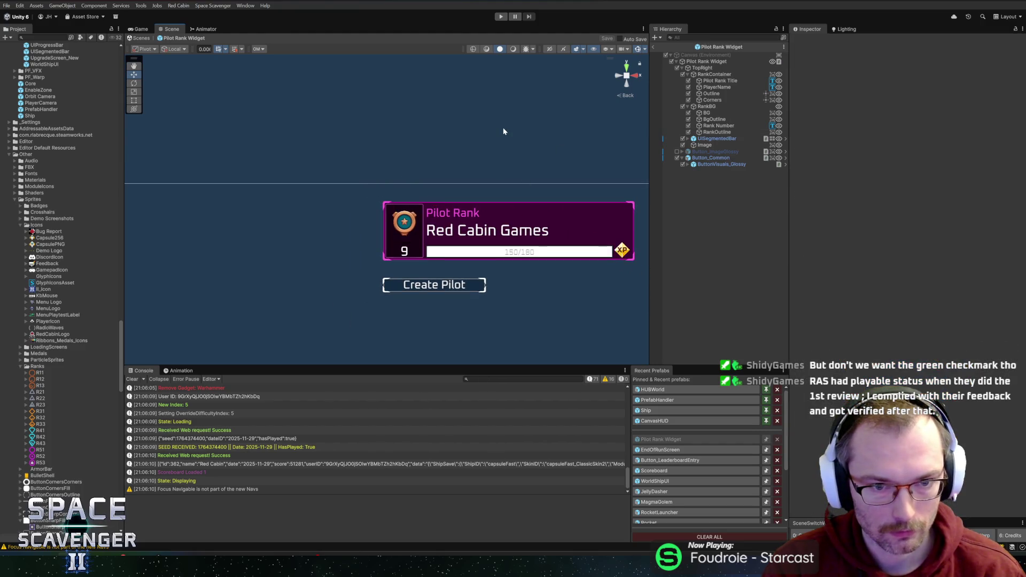
Leave the Pilot Rank Widget prefab and open the LeaderboardScreen prefab from Recent Prefabs
{"action": "scroll", "coordinate": [503, 131], "scroll_direction": "down", "scroll_amount": 3}
{"action": "mouse_move", "coordinate": [449, 145]}
{"action": "left_mouse_down"}
{"action": "mouse_move", "coordinate": [394, 151]}
{"action": "mouse_move", "coordinate": [647, 42]}
{"action": "left_mouse_up"}
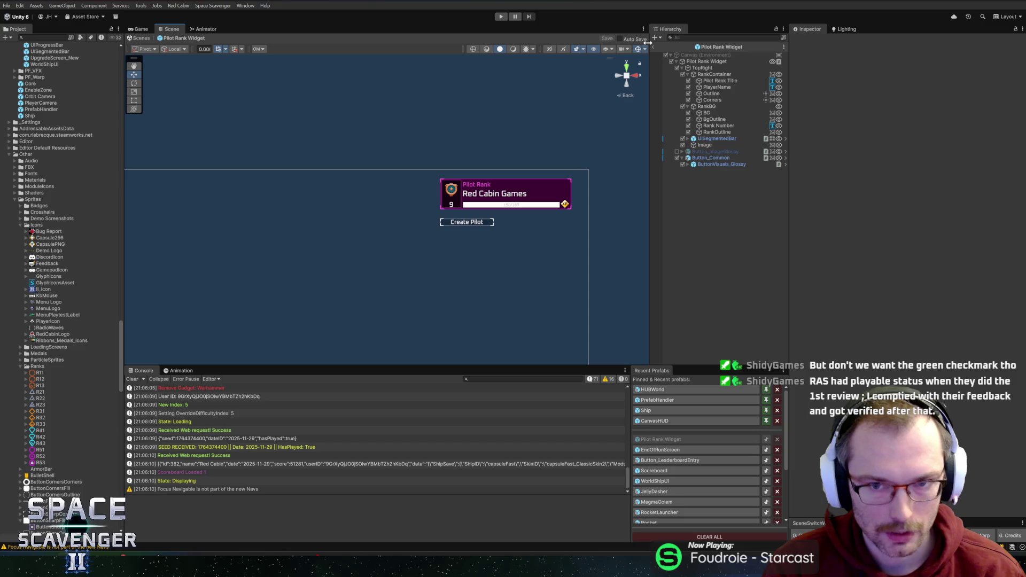
{"action": "left_click", "coordinate": [654, 48]}
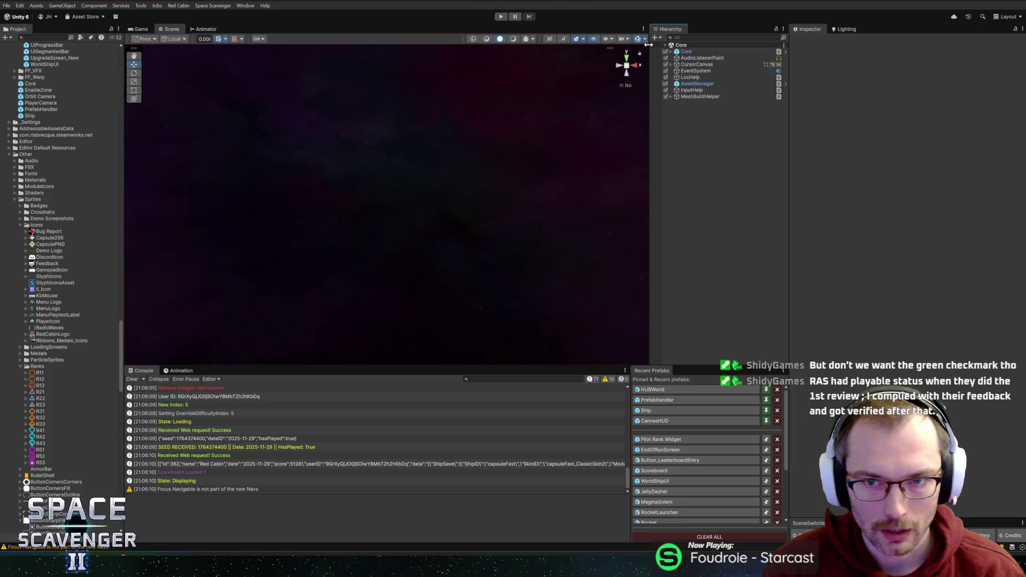
{"action": "left_click", "coordinate": [684, 470]}
{"action": "type", "text": "leaderb"}
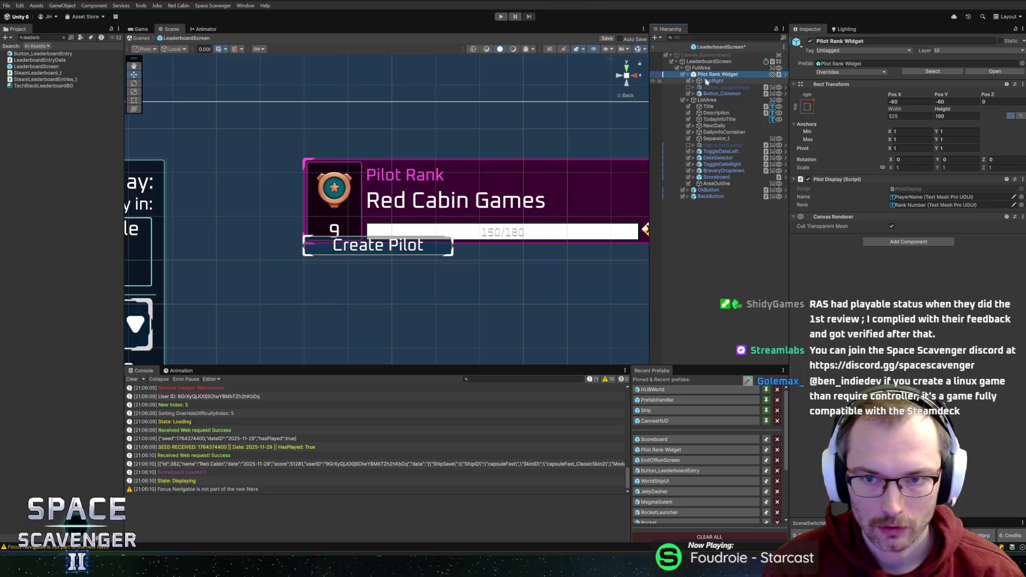
Give the Create Pilot button Pivot Y 1 and Pos Y 22
{"action": "left_click", "coordinate": [717, 94]}
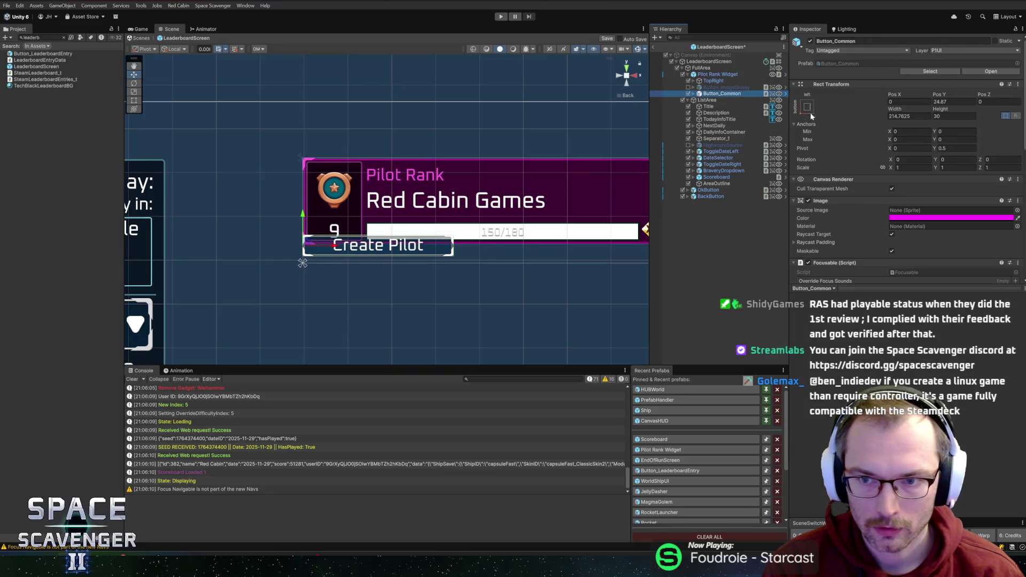
{"action": "double_click", "coordinate": [957, 148]}
{"action": "type", "text": "1"}
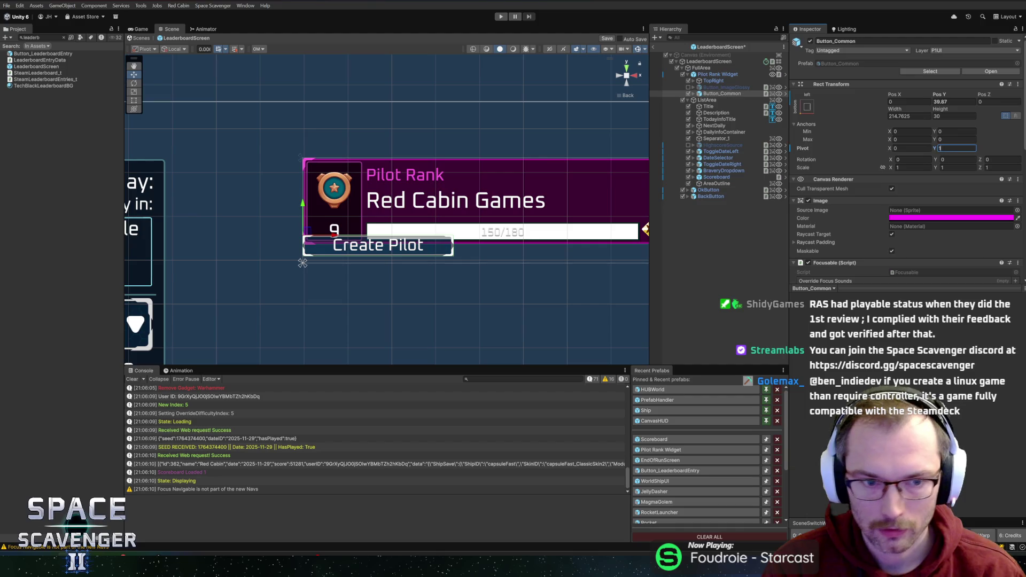
{"action": "double_click", "coordinate": [938, 102]}
{"action": "type", "text": "22"}
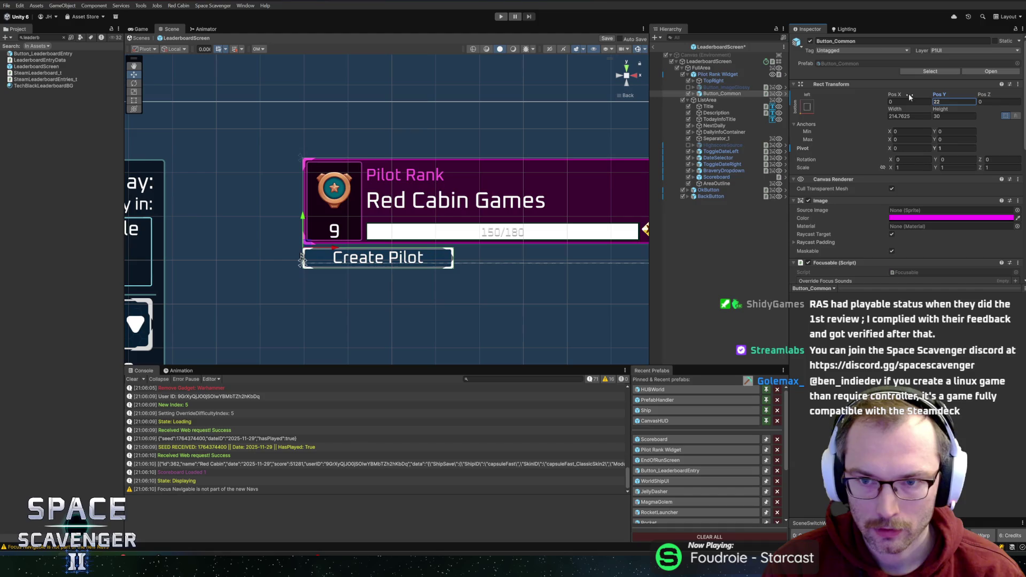
Set the Pilot Rank Widget's height to 200, keeping its original position
{"action": "left_click", "coordinate": [715, 76]}
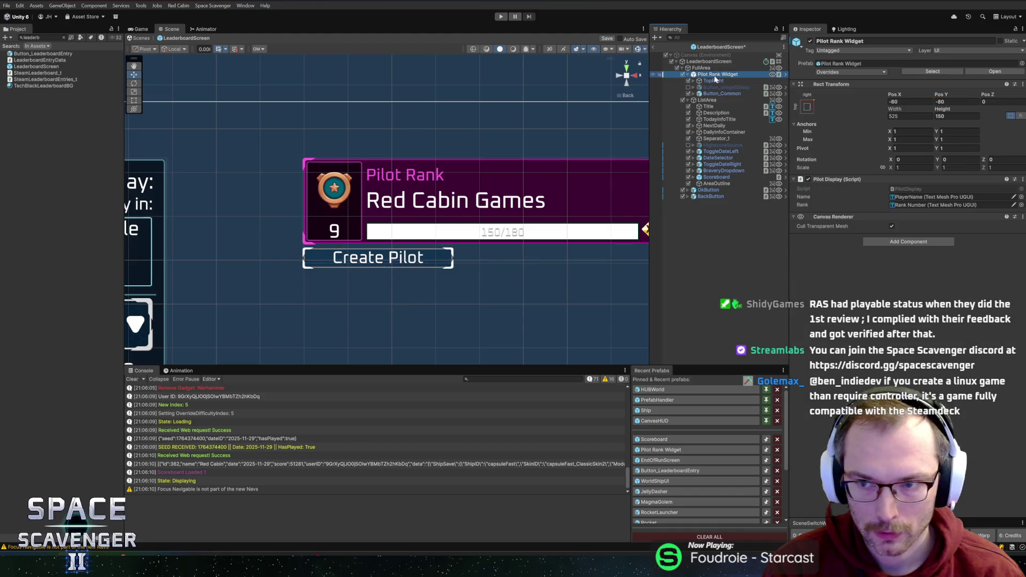
{"action": "left_click", "coordinate": [956, 101]}
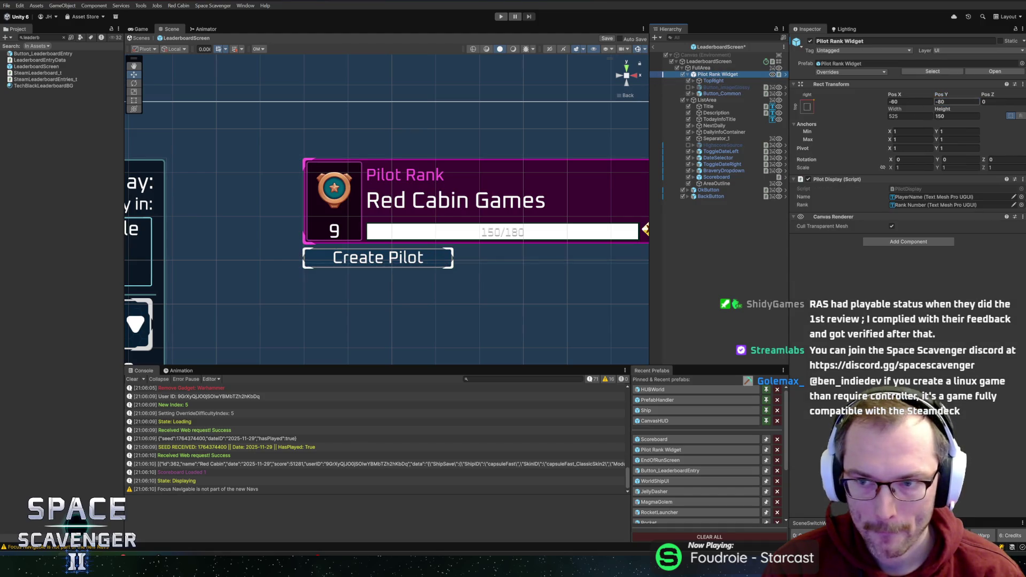
{"action": "key", "text": "f"}
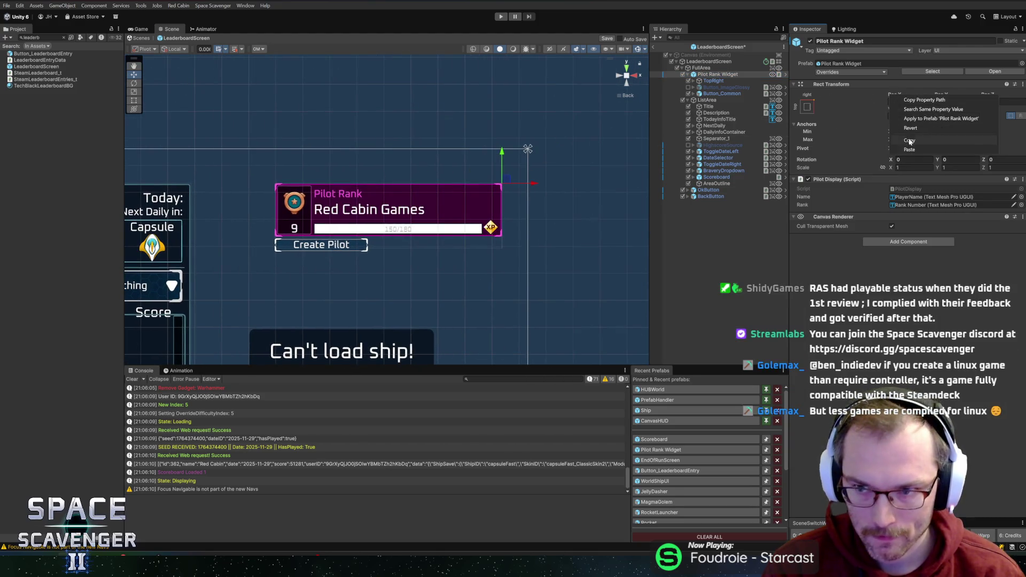
{"action": "left_click_drag", "start_coordinate": [888, 96], "coordinate": [912, 129]}
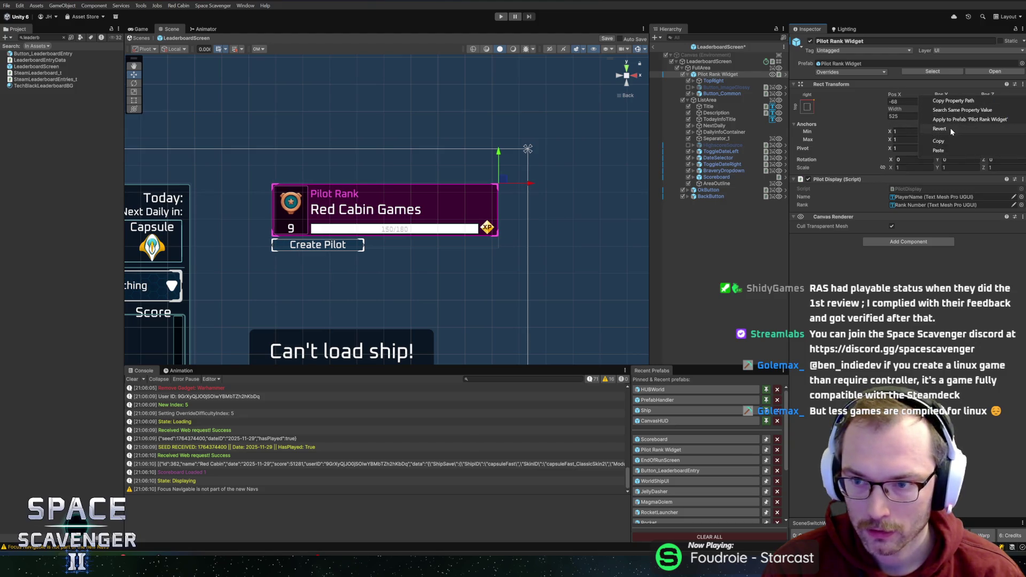
{"action": "left_click_drag", "start_coordinate": [939, 95], "coordinate": [962, 96]}
{"action": "scroll", "coordinate": [525, 163], "scroll_direction": "down", "scroll_amount": 2}
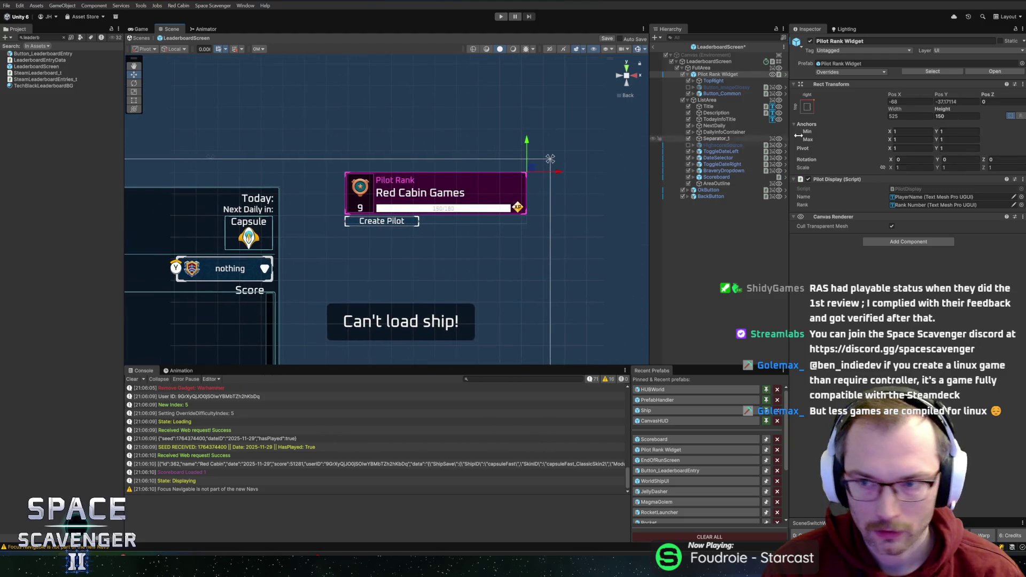
{"action": "key", "text": "ctrl+z"}
{"action": "left_click", "coordinate": [956, 116]}
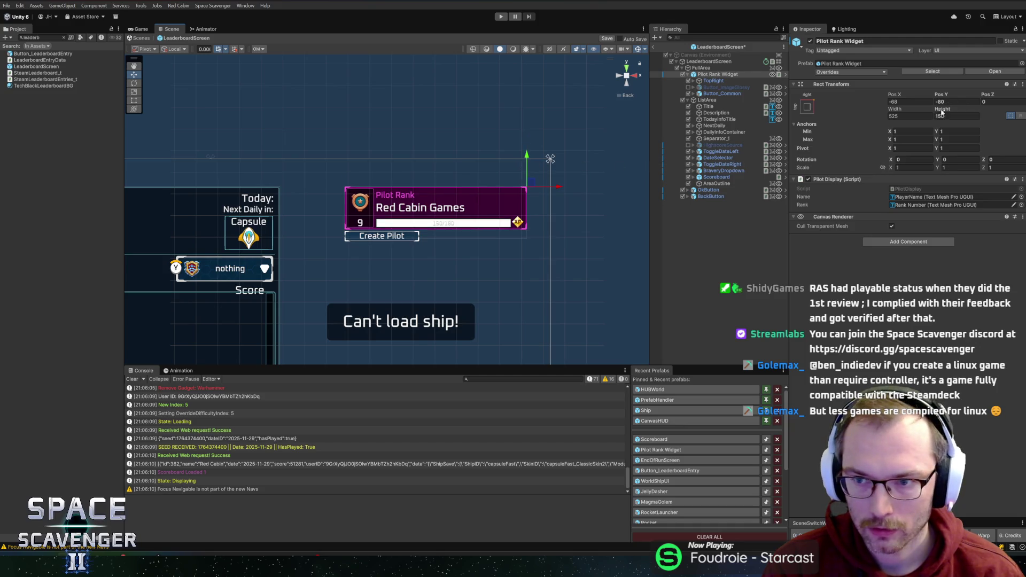
{"action": "type", "text": "200"}
{"action": "key", "text": "Return"}
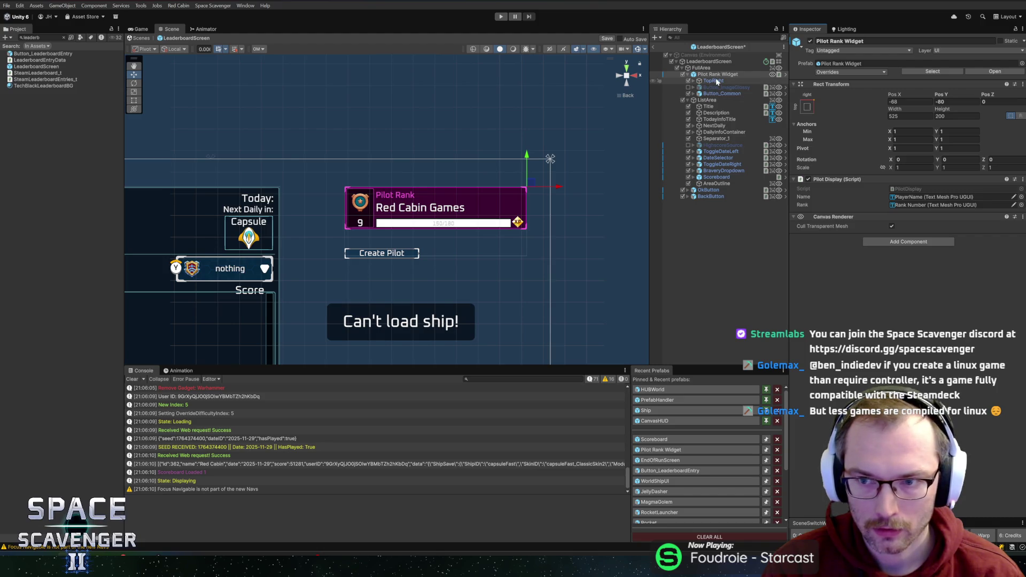
Save the prefab, move the Create Pilot button up under the rank card, and run the game
{"action": "left_click", "coordinate": [718, 80]}
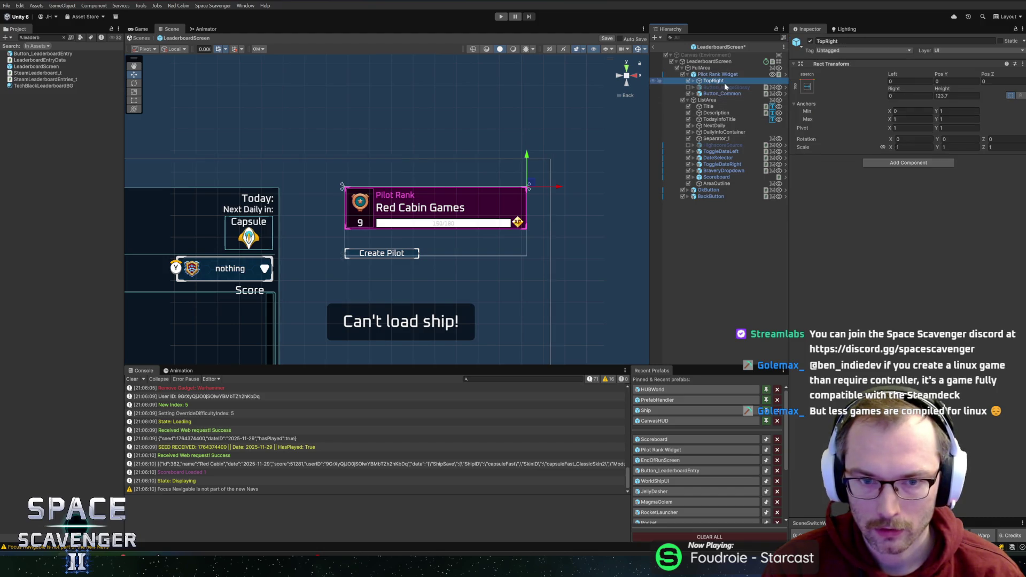
{"action": "key", "text": "ctrl+s"}
{"action": "left_click", "coordinate": [714, 94]}
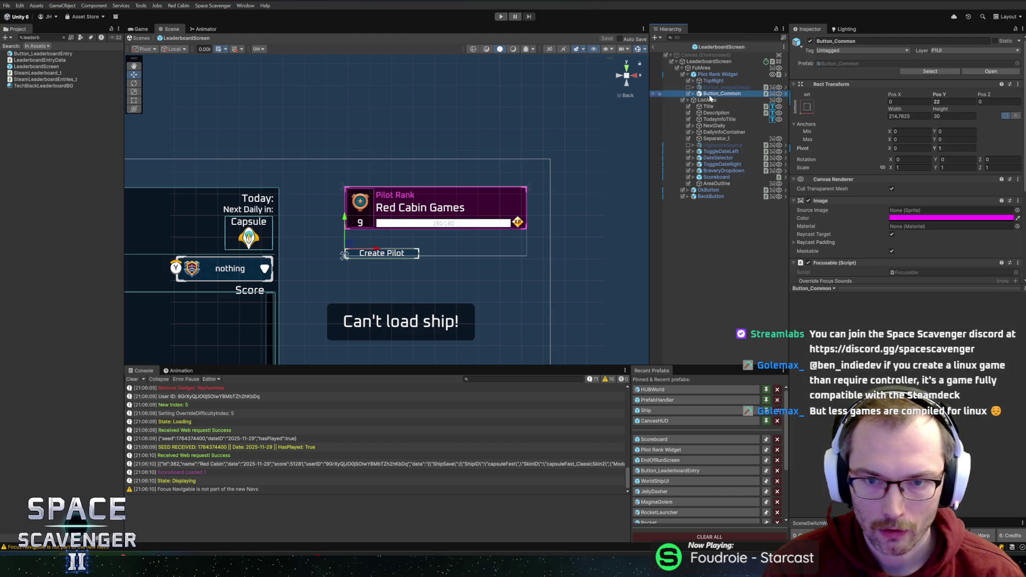
{"action": "left_click_drag", "start_coordinate": [344, 255], "coordinate": [345, 238]}
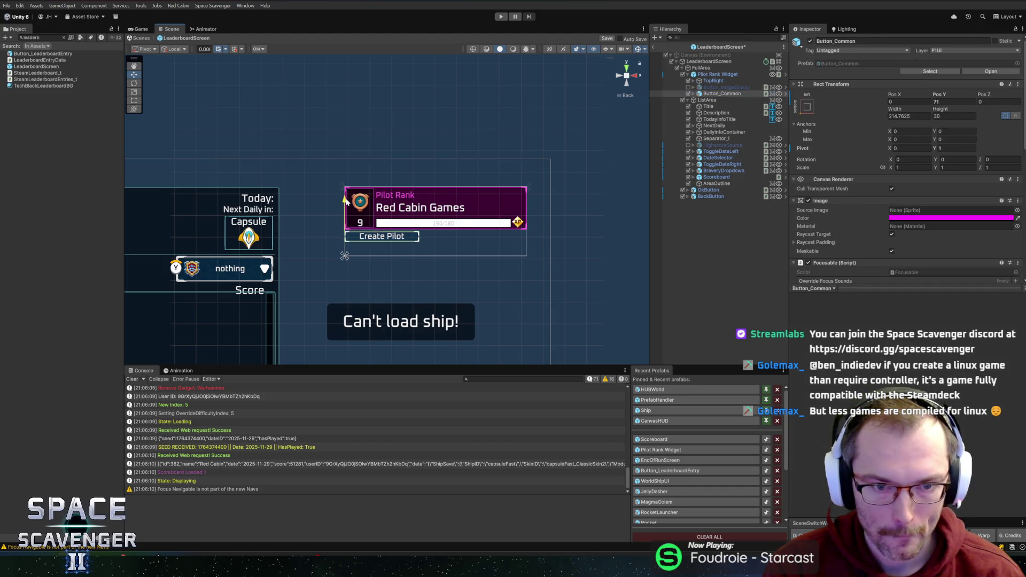
{"action": "left_click", "coordinate": [501, 16]}
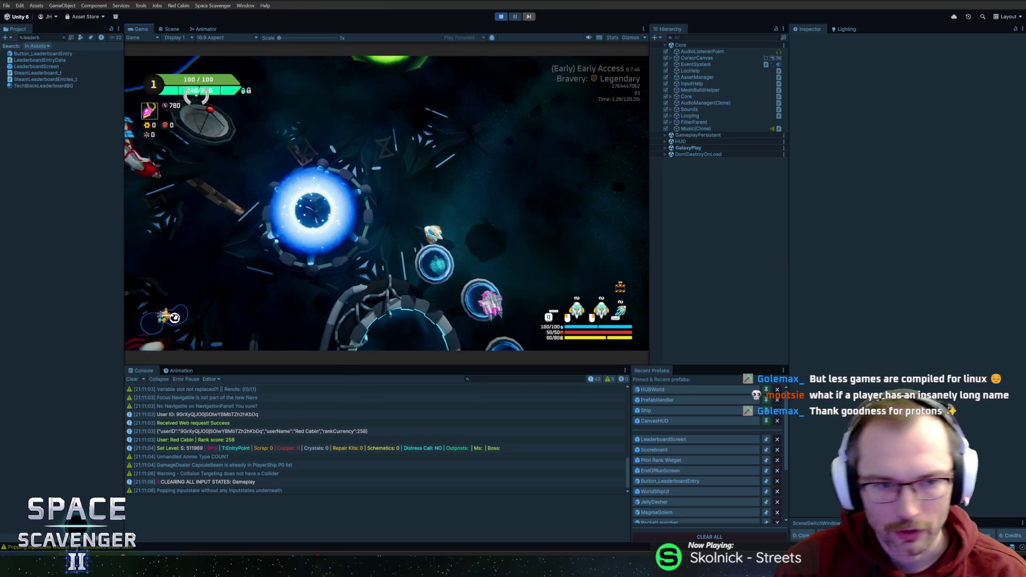
Refresh the Pilot Rank data in the maximized game view, then restore the editor layout
{"action": "double_click", "coordinate": [141, 29]}
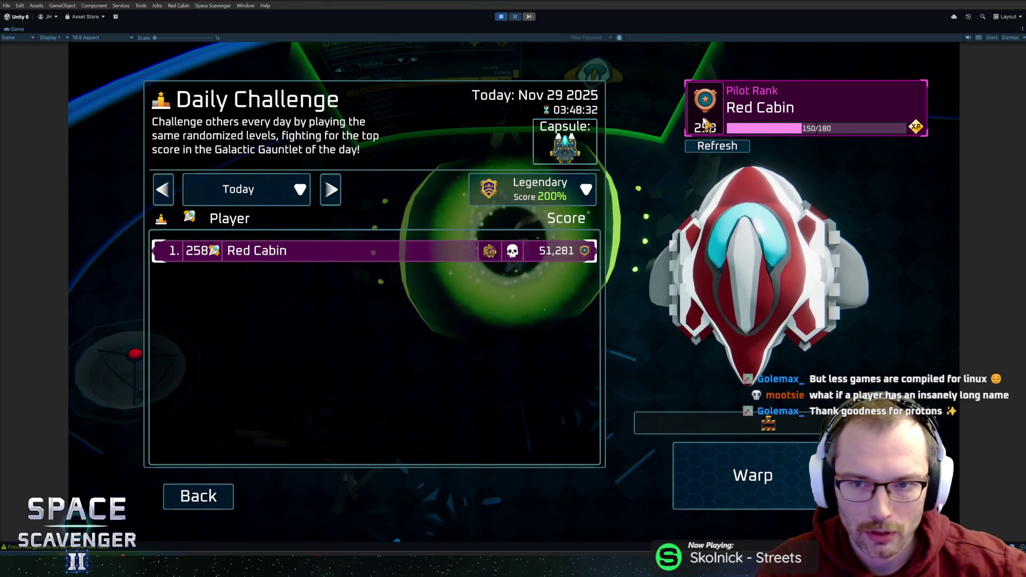
{"action": "left_click", "coordinate": [689, 145]}
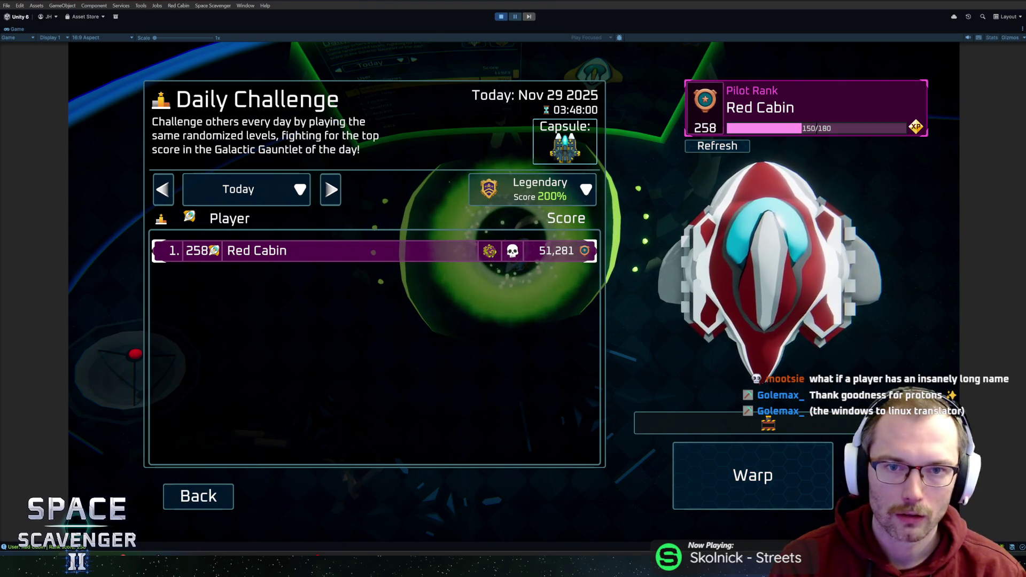
{"action": "key", "text": "shift+space"}
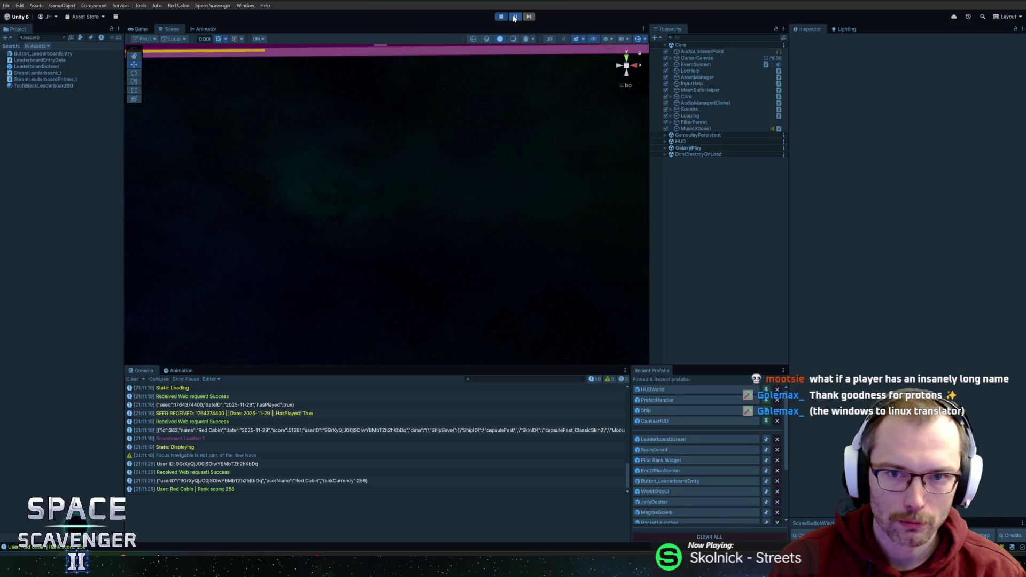
Search the Hierarchy for 'pilotran' and select a PilotRank result
{"action": "left_click", "coordinate": [697, 37]}
{"action": "type", "text": "pilotrank"}
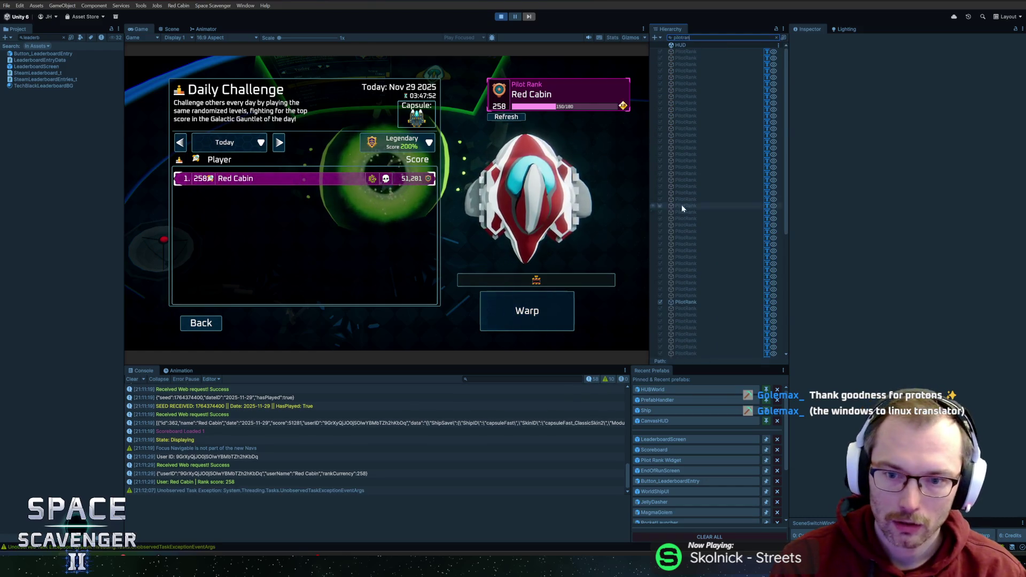
{"action": "left_click", "coordinate": [691, 158]}
{"action": "scroll", "coordinate": [689, 157], "scroll_direction": "up", "scroll_amount": 5}
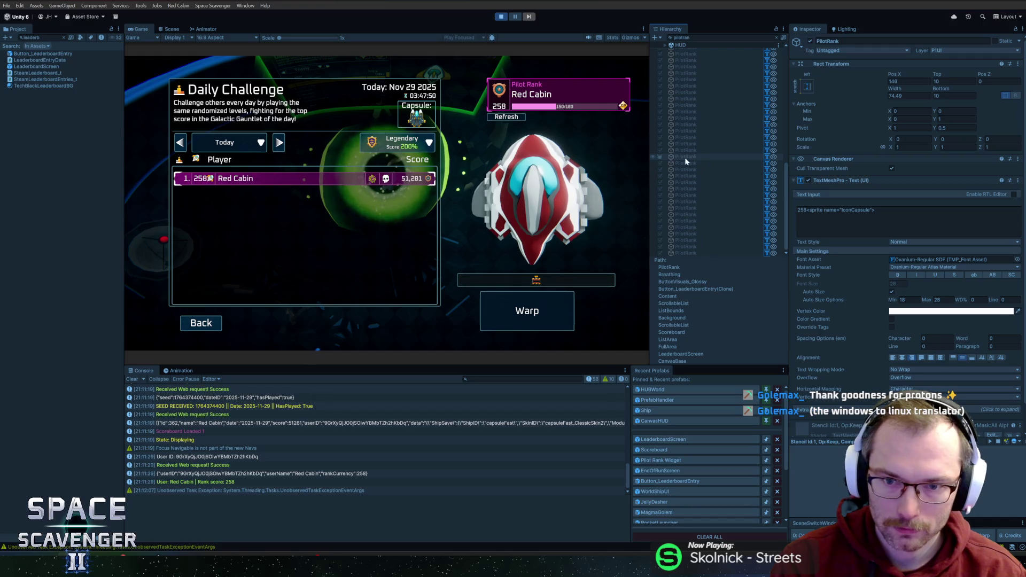
{"action": "left_click", "coordinate": [689, 37]}
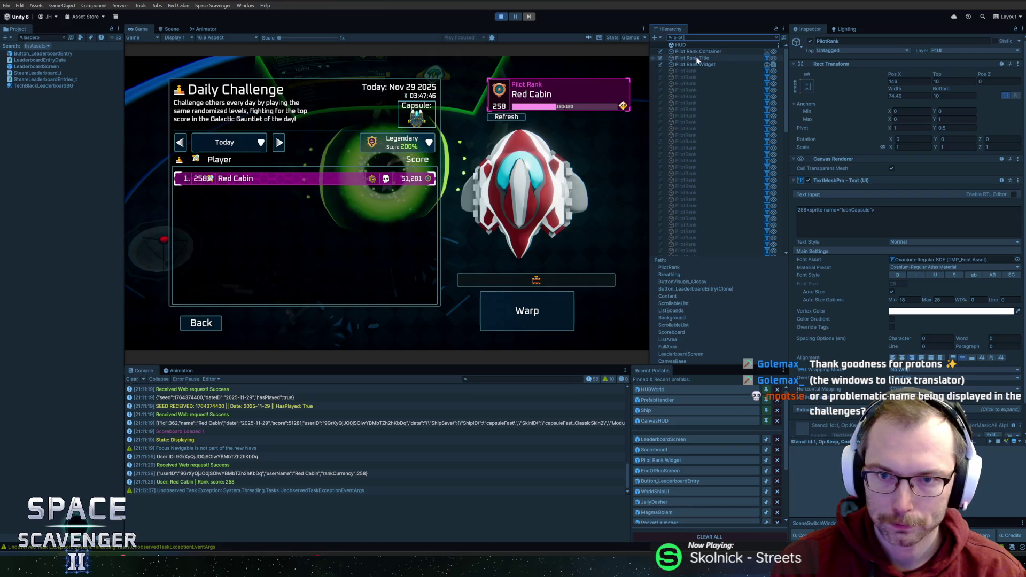
Select PlayerName under Pilot Rank Widget > TopRight > RankContainer
{"action": "left_click", "coordinate": [694, 64]}
{"action": "key", "text": "Escape"}
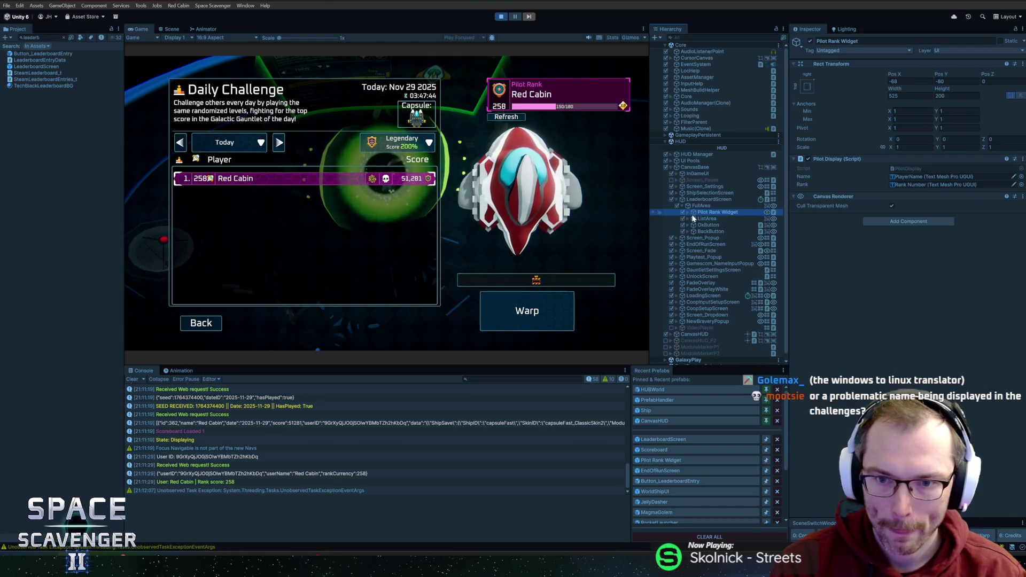
{"action": "left_click", "coordinate": [688, 212]}
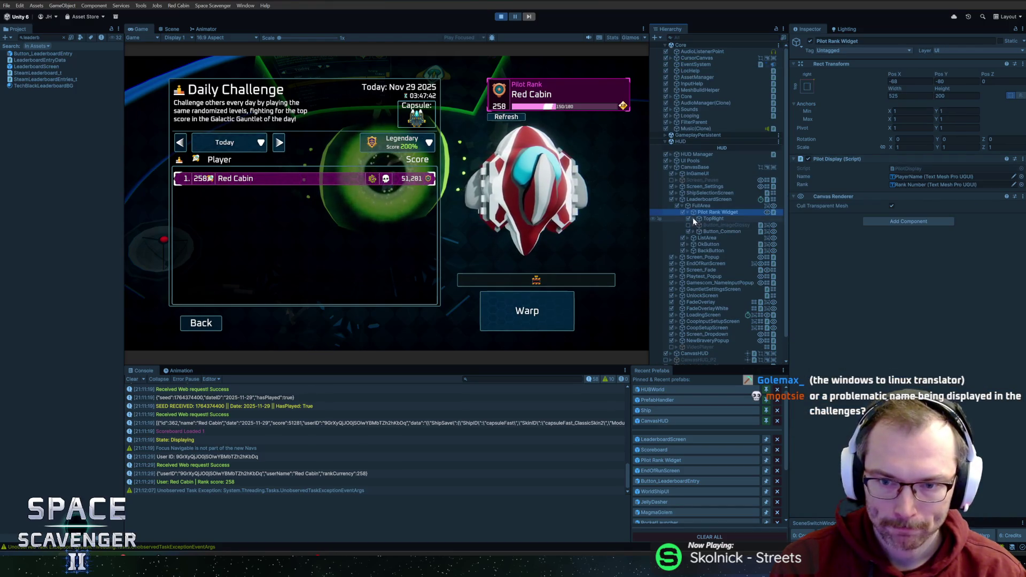
{"action": "left_click", "coordinate": [693, 218]}
{"action": "left_click", "coordinate": [699, 225]}
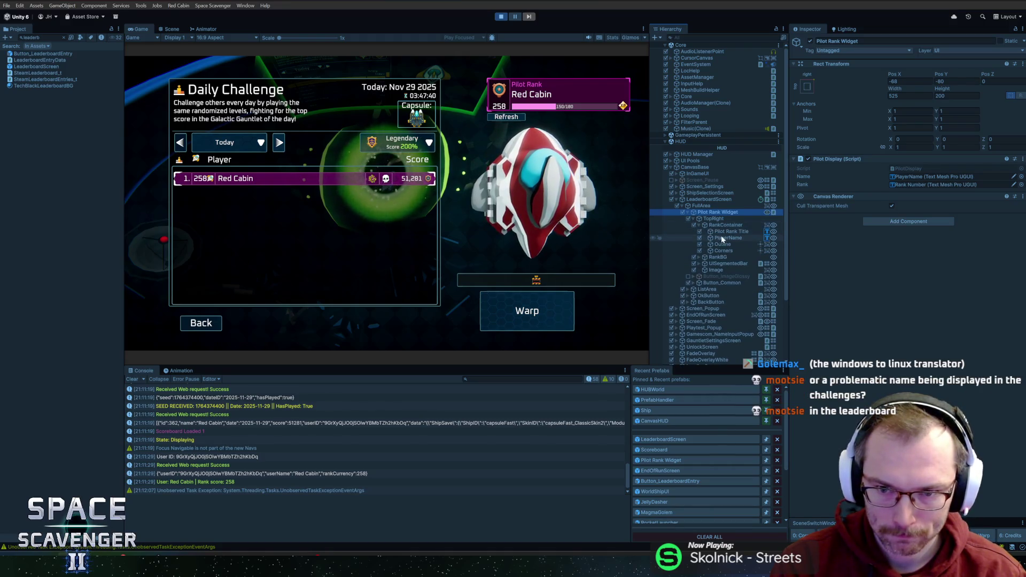
{"action": "left_click", "coordinate": [721, 238]}
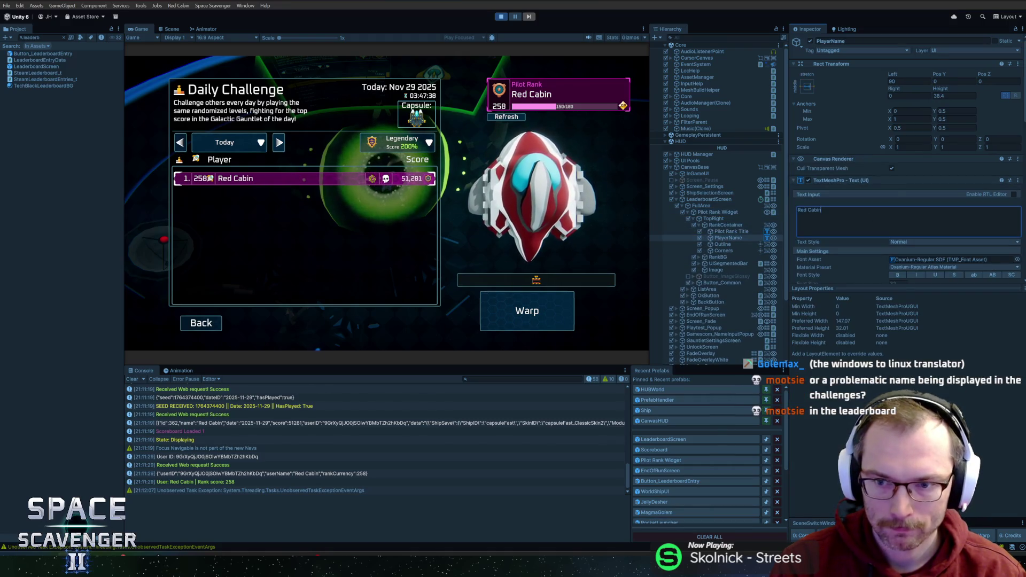
Test a much longer pasted player name, then undo back to the original name
{"action": "key", "text": "ctrl+a"}
{"action": "key", "text": "ctrl+v"}
{"action": "key", "text": "ctrl+v"}
{"action": "key", "text": "ctrl+v"}
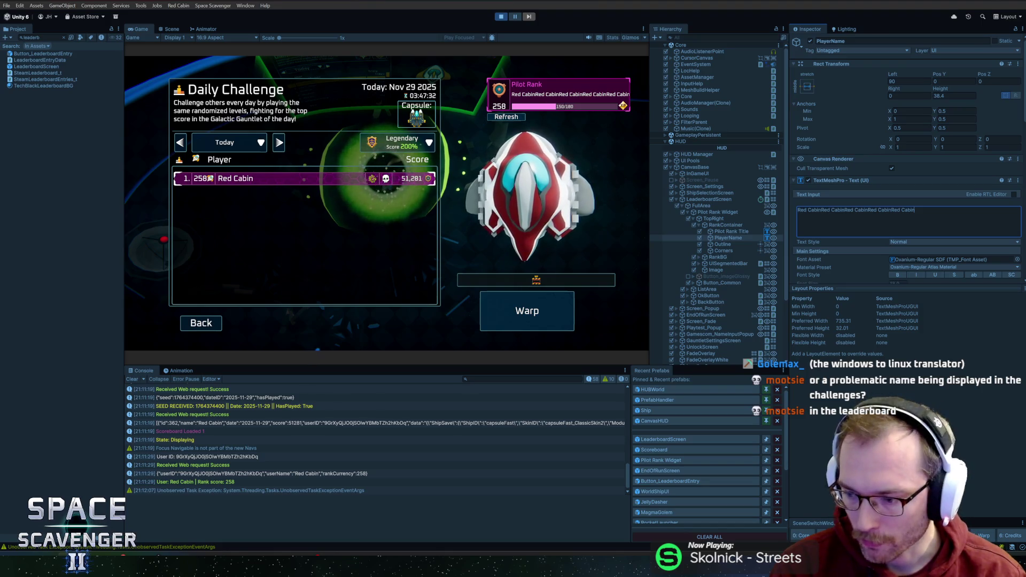
{"action": "key", "text": "ctrl+z"}
{"action": "left_click", "coordinate": [543, 173]}
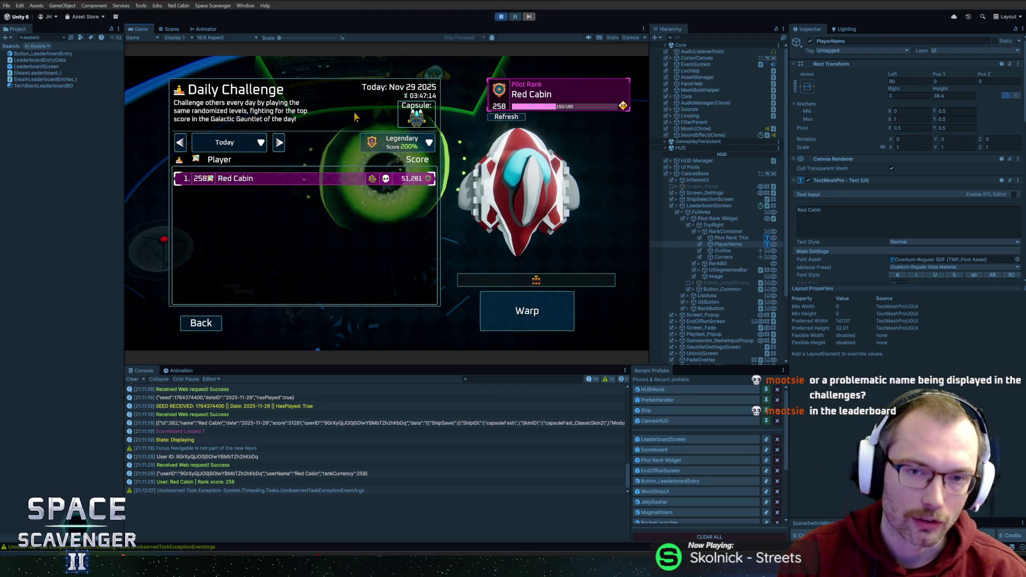
{"action": "left_click", "coordinate": [142, 37]}
{"action": "left_click", "coordinate": [144, 29]}
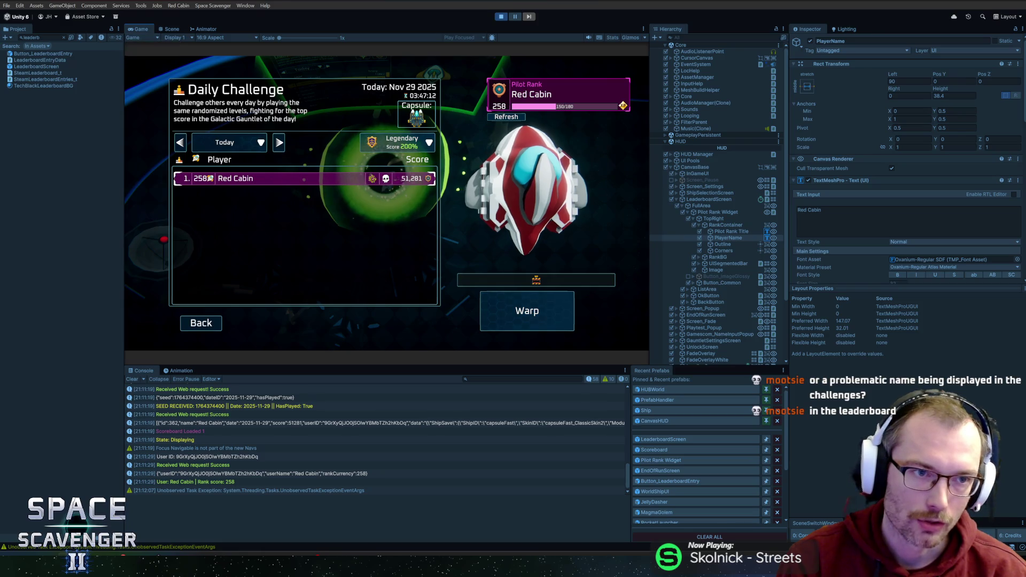
{"action": "double_click", "coordinate": [145, 28]}
{"action": "key", "text": "shift+space"}
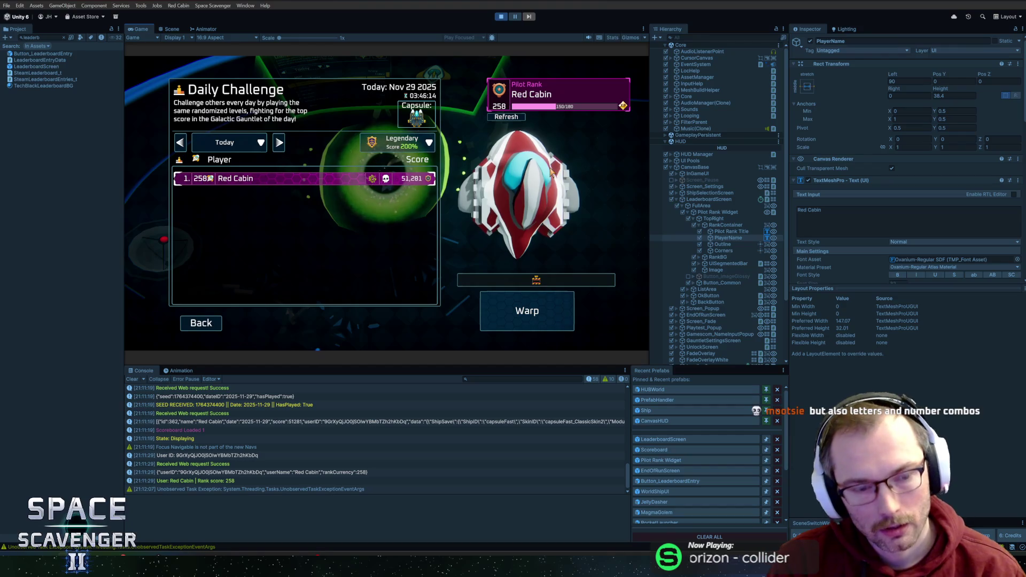
Drag the panel dividers to make the Game view wider and taller
{"action": "left_click_drag", "start_coordinate": [789, 357], "coordinate": [857, 357]}
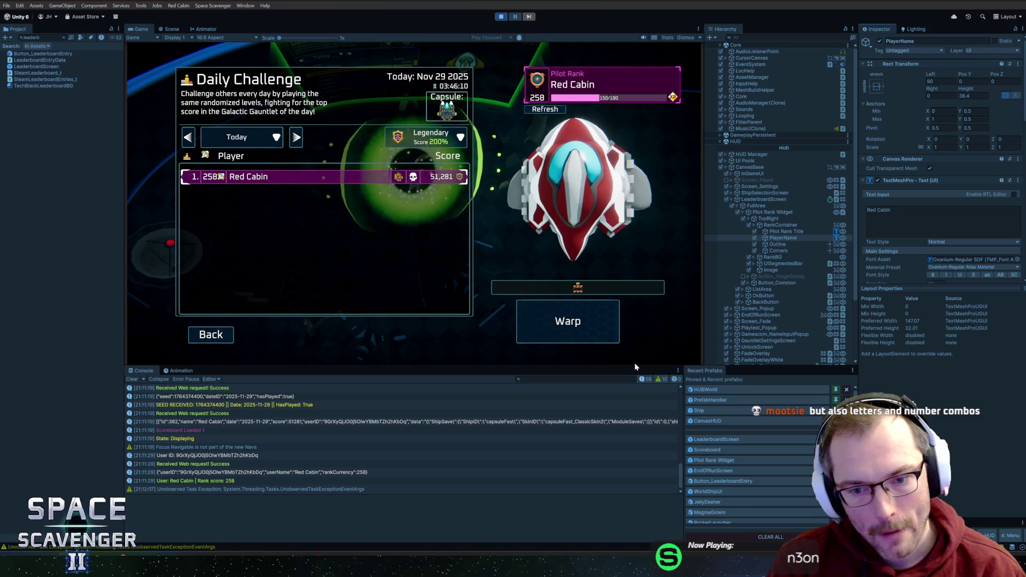
{"action": "left_click_drag", "start_coordinate": [636, 365], "coordinate": [638, 390]}
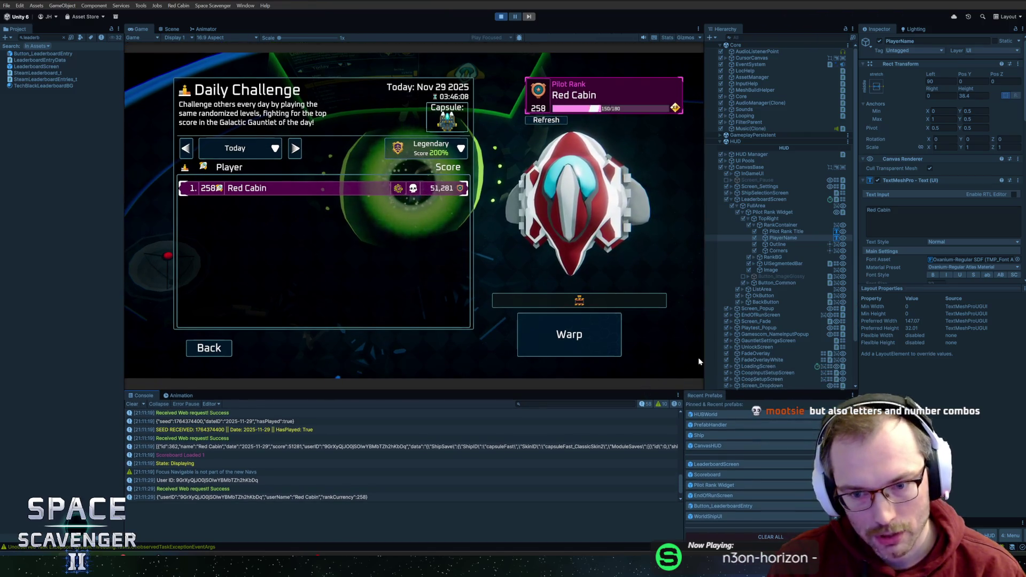
{"action": "left_click_drag", "start_coordinate": [701, 357], "coordinate": [727, 357]}
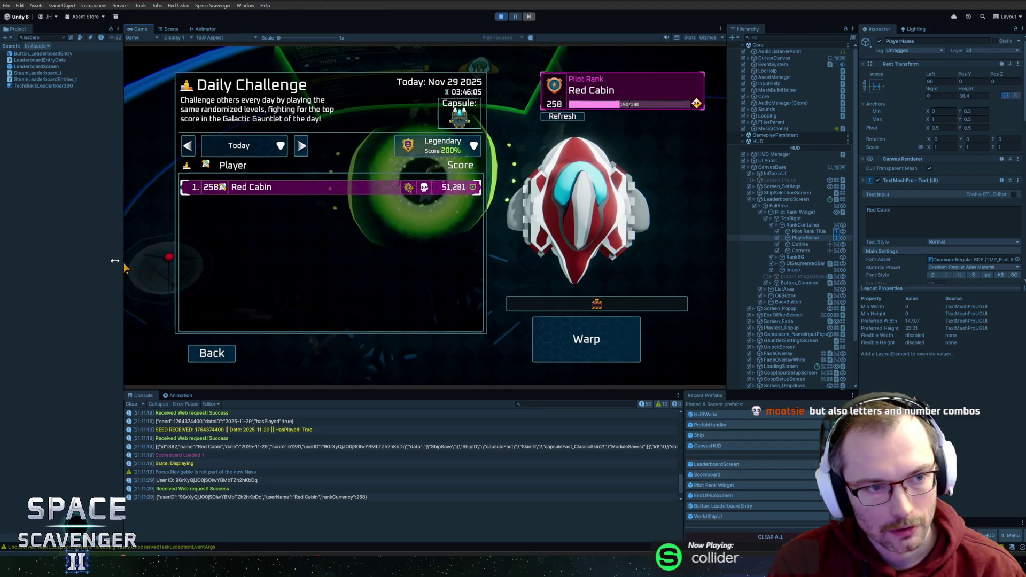
{"action": "left_click_drag", "start_coordinate": [123, 263], "coordinate": [108, 263]}
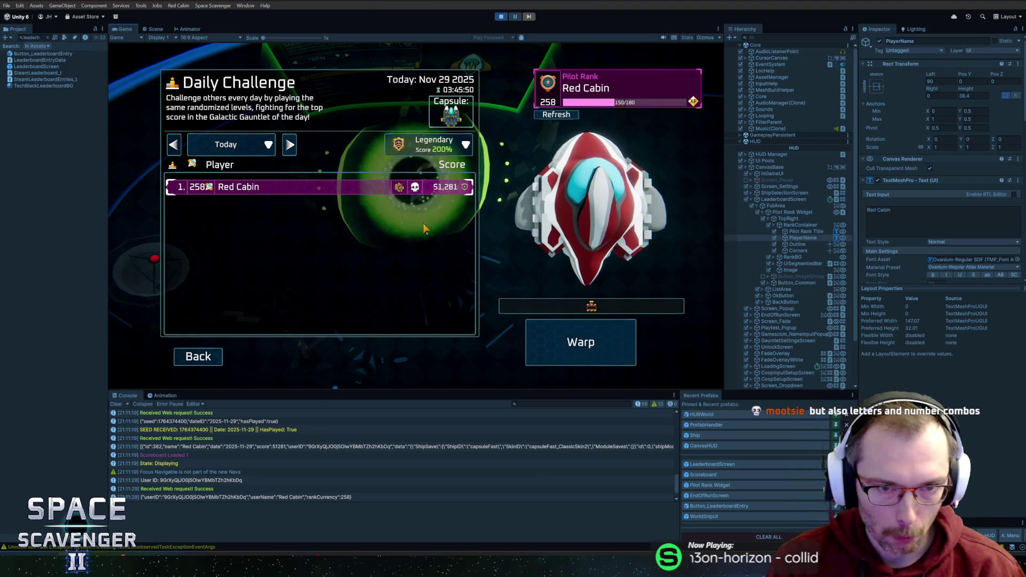
Check the Legendary difficulty dropdown without changing it, then switch to Figma
{"action": "left_click", "coordinate": [434, 147]}
{"action": "left_click", "coordinate": [435, 151]}
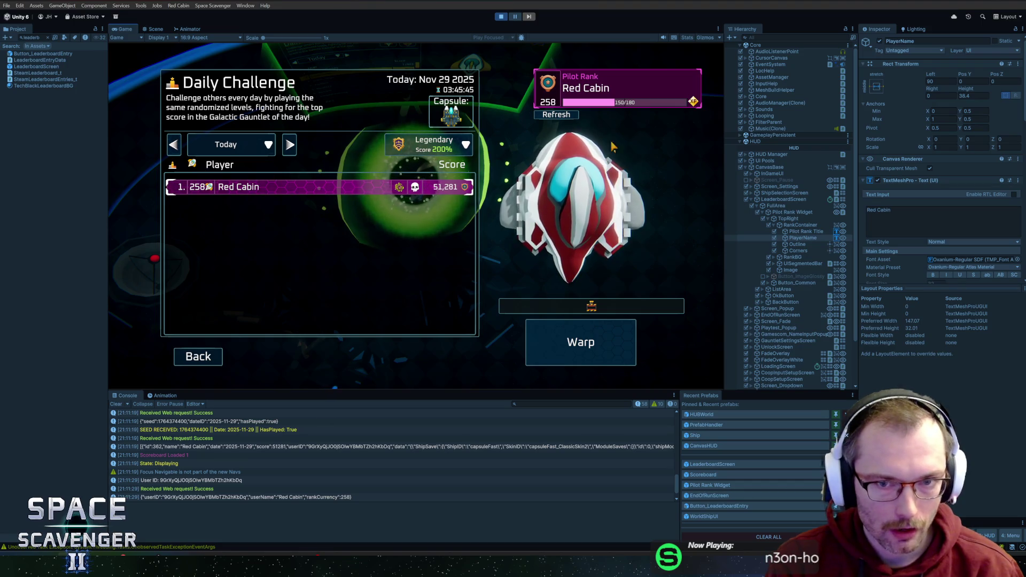
{"action": "key", "text": "alt+Tab"}
{"action": "key", "text": "alt+Tab"}
{"action": "key", "text": "alt+Tab"}
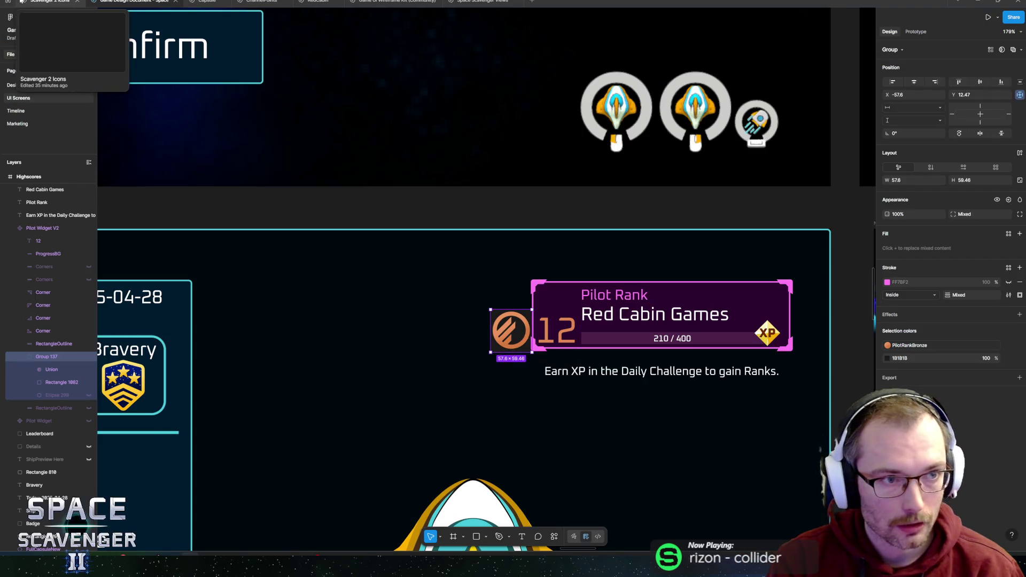
Open the Scavenger 2 Icons file and bring its rank icons into view
{"action": "left_click", "coordinate": [22, 1]}
{"action": "scroll", "coordinate": [336, 181], "scroll_direction": "down", "scroll_amount": 5}
{"action": "scroll", "coordinate": [453, 194], "scroll_direction": "up", "scroll_amount": 3}
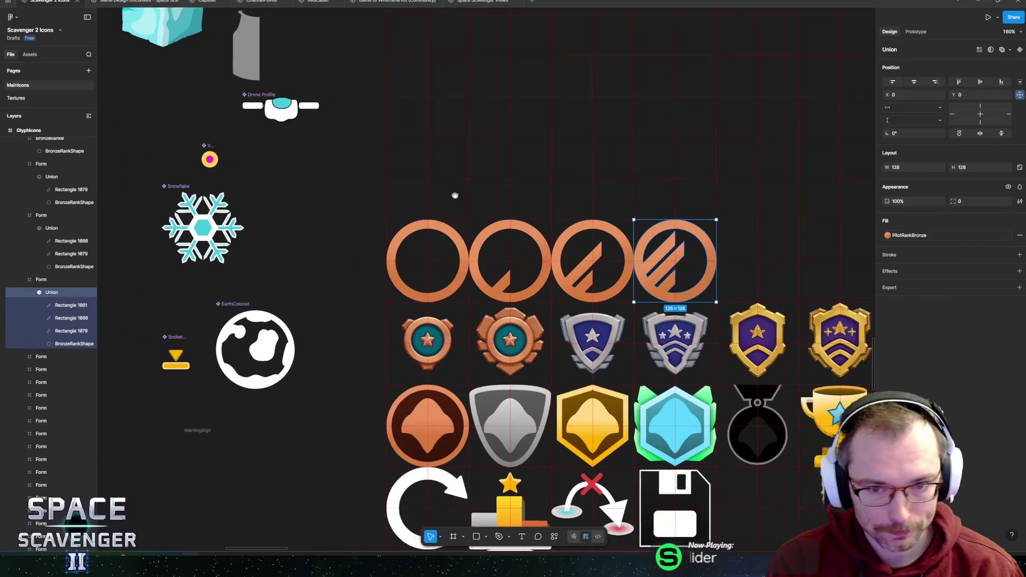
{"action": "mouse_move", "coordinate": [324, 252]}
{"action": "left_mouse_down"}
{"action": "mouse_move", "coordinate": [243, 239]}
{"action": "mouse_move", "coordinate": [198, 209]}
{"action": "mouse_move", "coordinate": [253, 187]}
{"action": "left_mouse_up"}
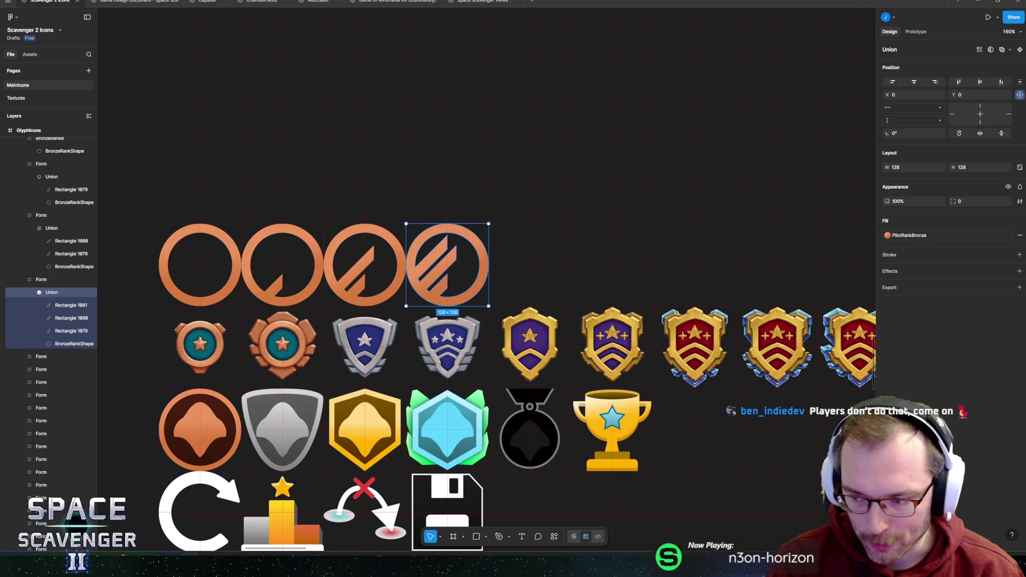
{"action": "scroll", "coordinate": [427, 289], "scroll_direction": "down", "scroll_amount": 5}
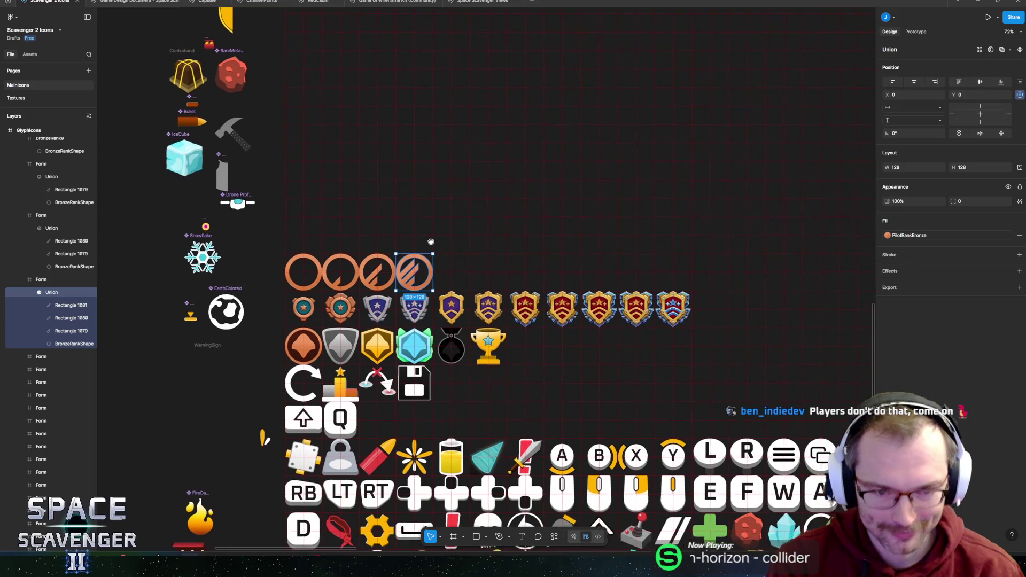
{"action": "left_click_drag", "start_coordinate": [343, 237], "coordinate": [337, 235]}
{"action": "scroll", "coordinate": [337, 235], "scroll_direction": "down", "scroll_amount": 4}
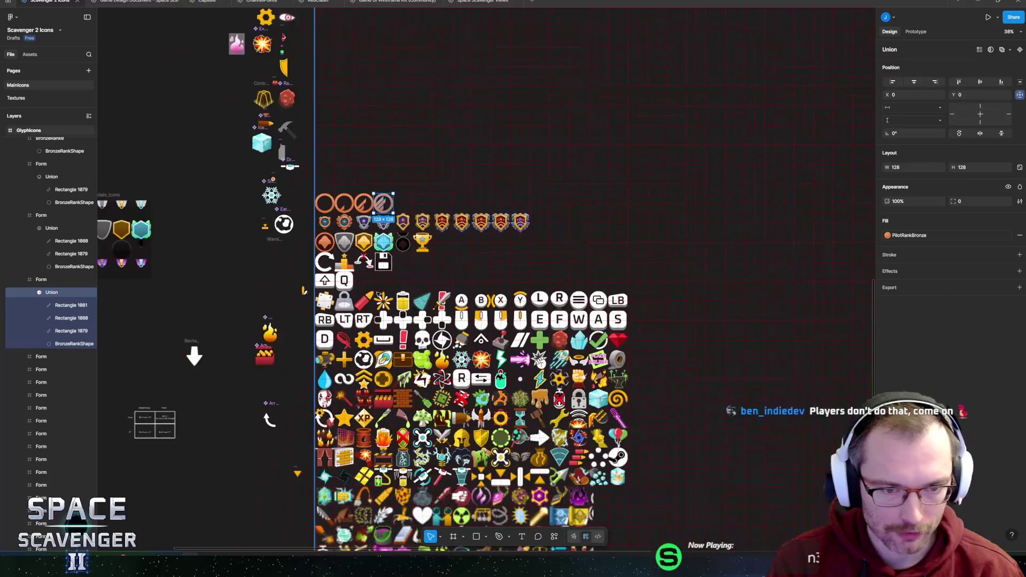
{"action": "scroll", "coordinate": [337, 235], "scroll_direction": "down", "scroll_amount": 3}
{"action": "scroll", "coordinate": [473, 288], "scroll_direction": "up", "scroll_amount": 4}
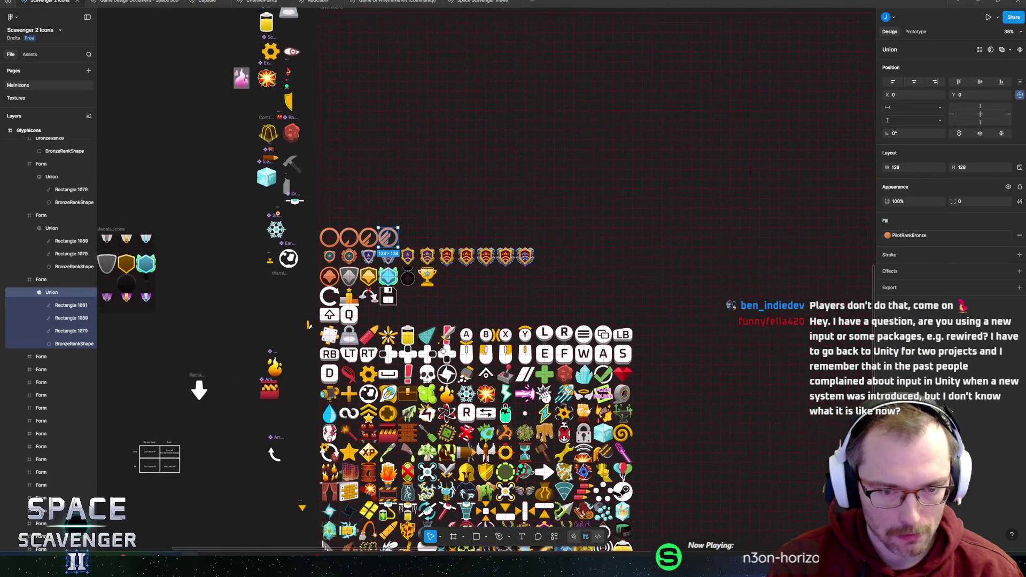
{"action": "scroll", "coordinate": [427, 321], "scroll_direction": "up", "scroll_amount": 1}
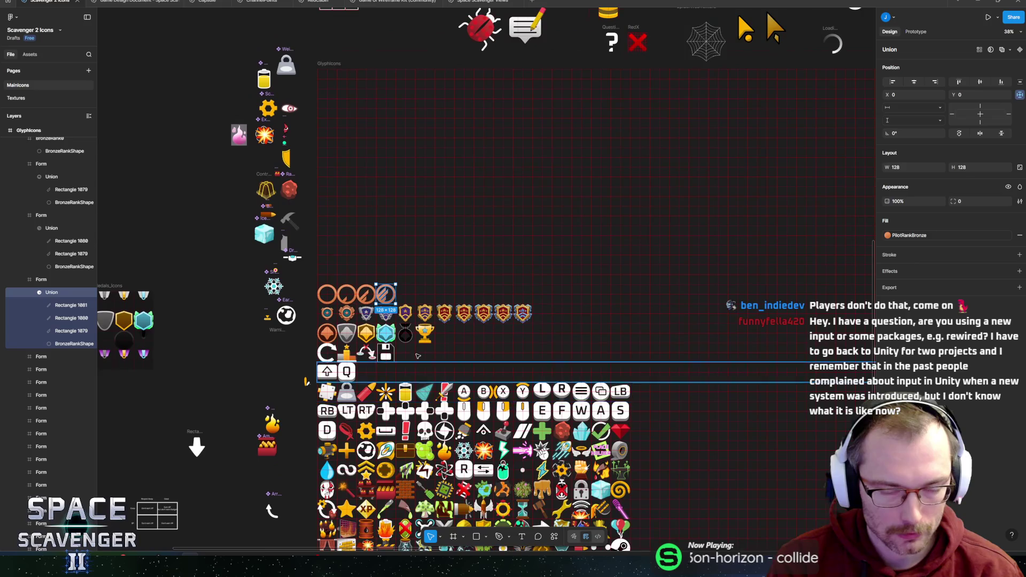
{"action": "scroll", "coordinate": [411, 317], "scroll_direction": "up", "scroll_amount": 5}
{"action": "scroll", "coordinate": [392, 347], "scroll_direction": "up", "scroll_amount": 2}
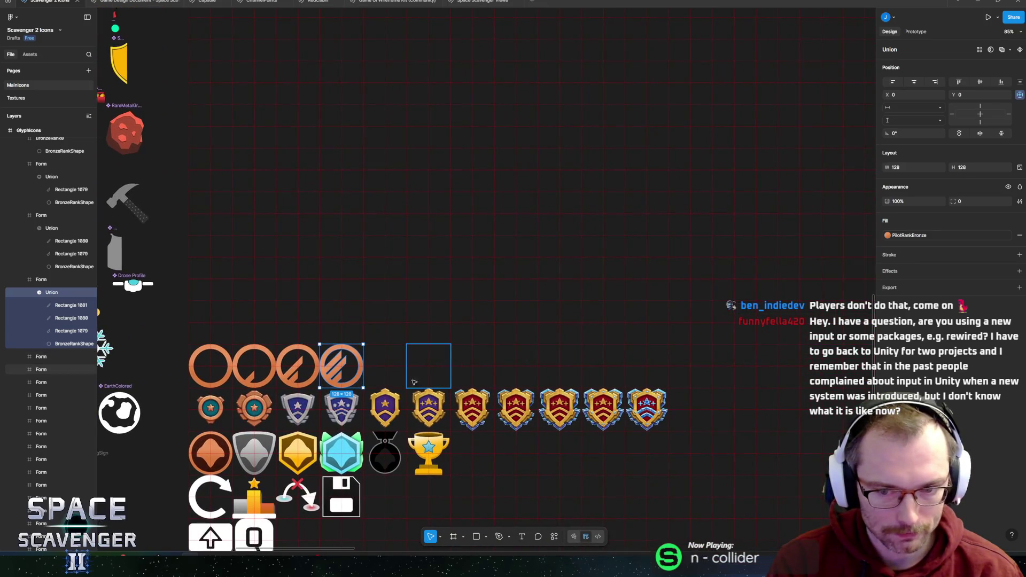
{"action": "scroll", "coordinate": [411, 292], "scroll_direction": "down", "scroll_amount": 2}
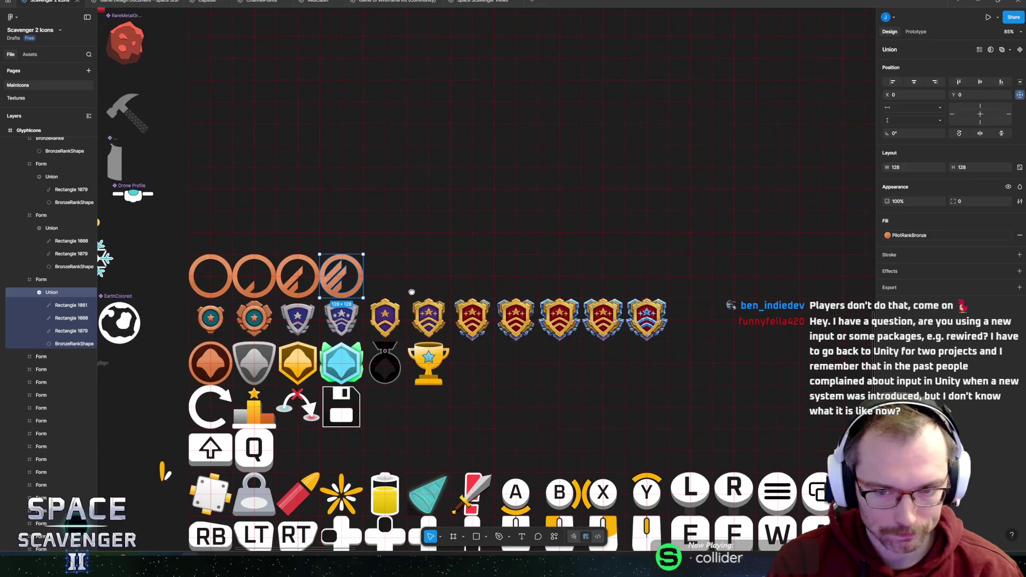
Select the empty 128×128 Form frame next to the gold trophy
{"action": "left_click", "coordinate": [437, 360], "text": "ctrl"}
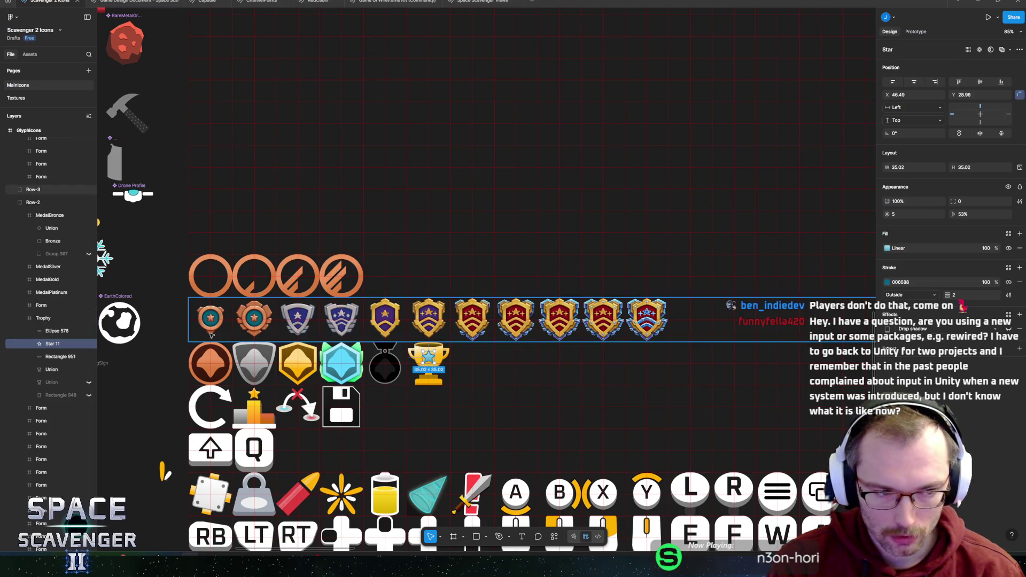
{"action": "left_click", "coordinate": [53, 320]}
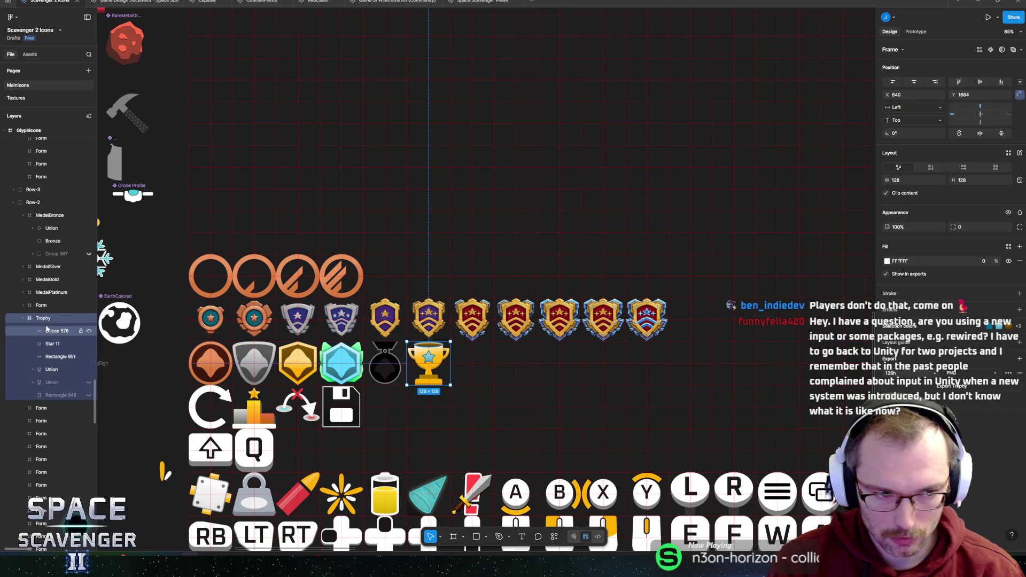
{"action": "left_click", "coordinate": [43, 409]}
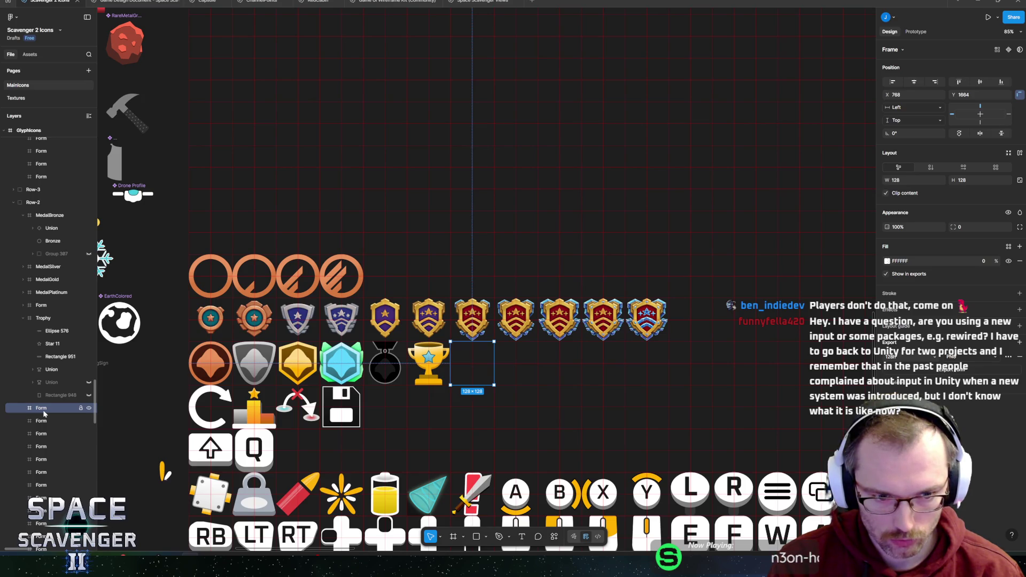
Paste the gold medal's Union diamond into the empty slot and nudge it up
{"action": "double_click", "coordinate": [305, 363]}
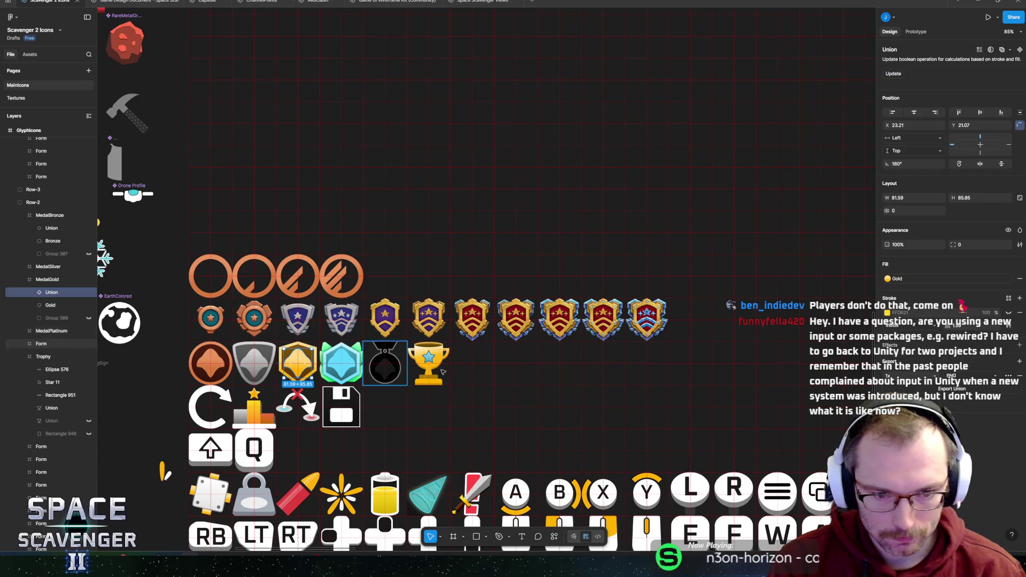
{"action": "left_click", "coordinate": [474, 366]}
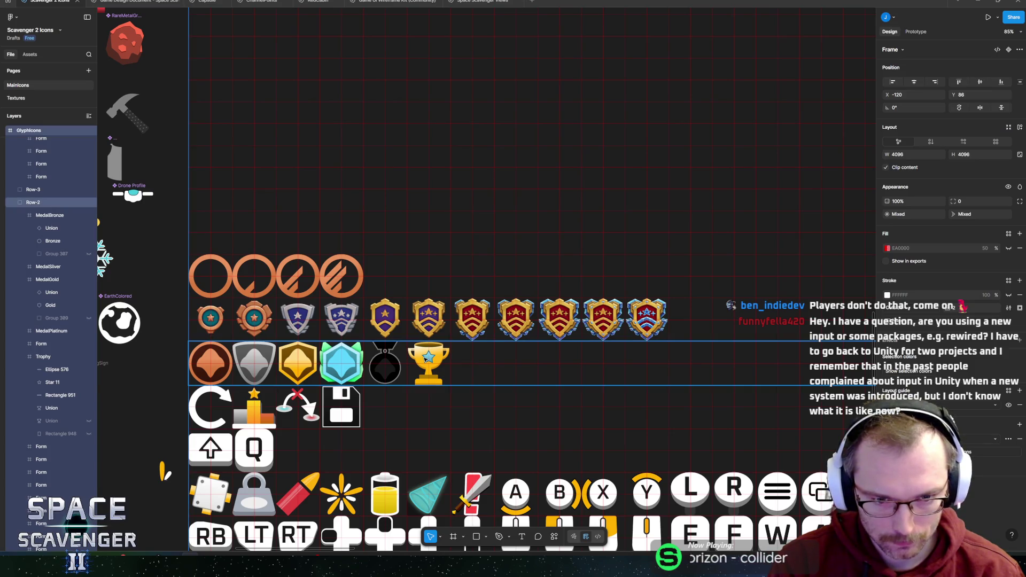
{"action": "double_click", "coordinate": [428, 356]}
{"action": "left_click", "coordinate": [47, 446]}
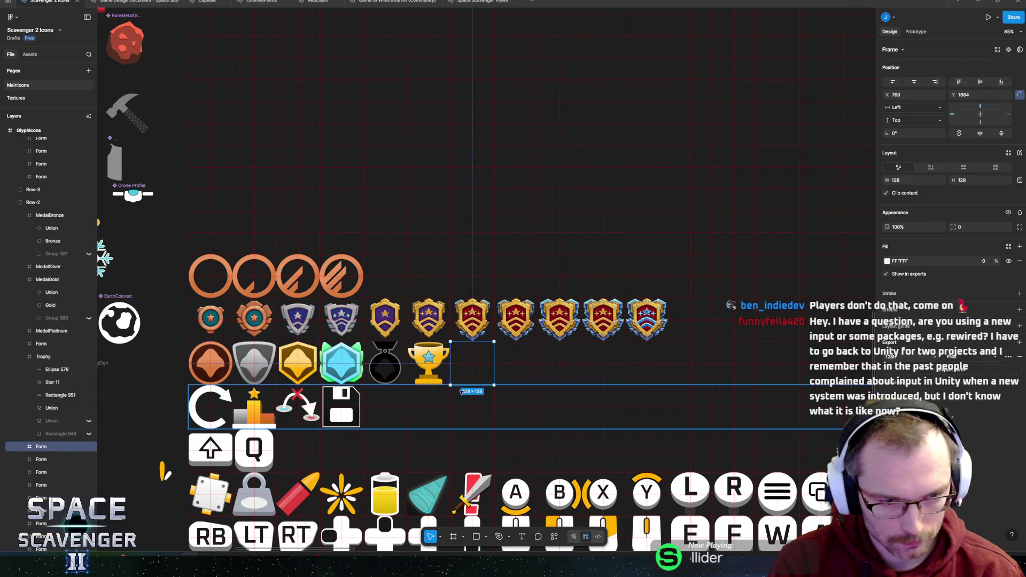
{"action": "key", "text": "ctrl+v"}
{"action": "key", "text": "shift+2"}
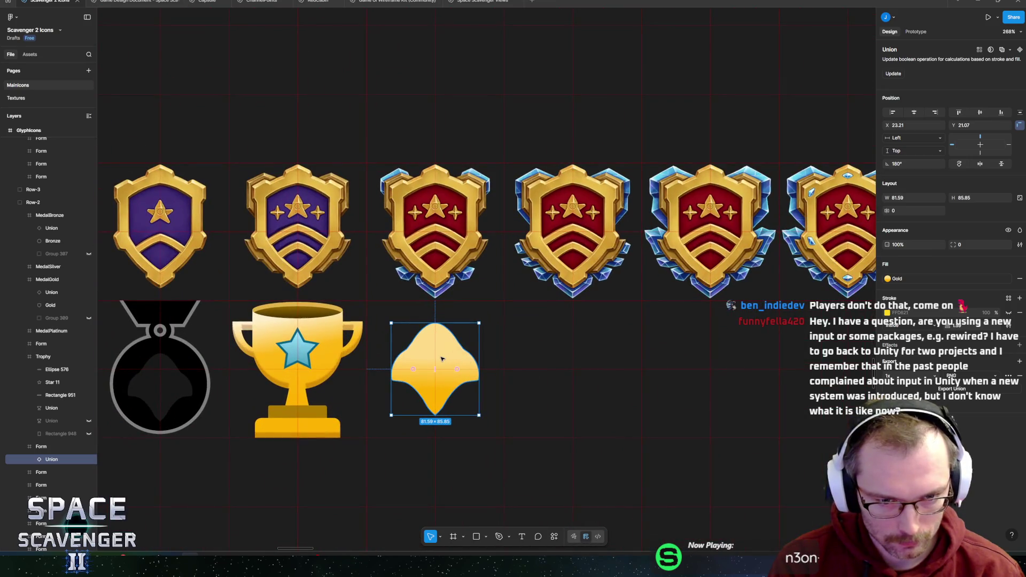
{"action": "left_click_drag", "start_coordinate": [442, 359], "coordinate": [441, 336]}
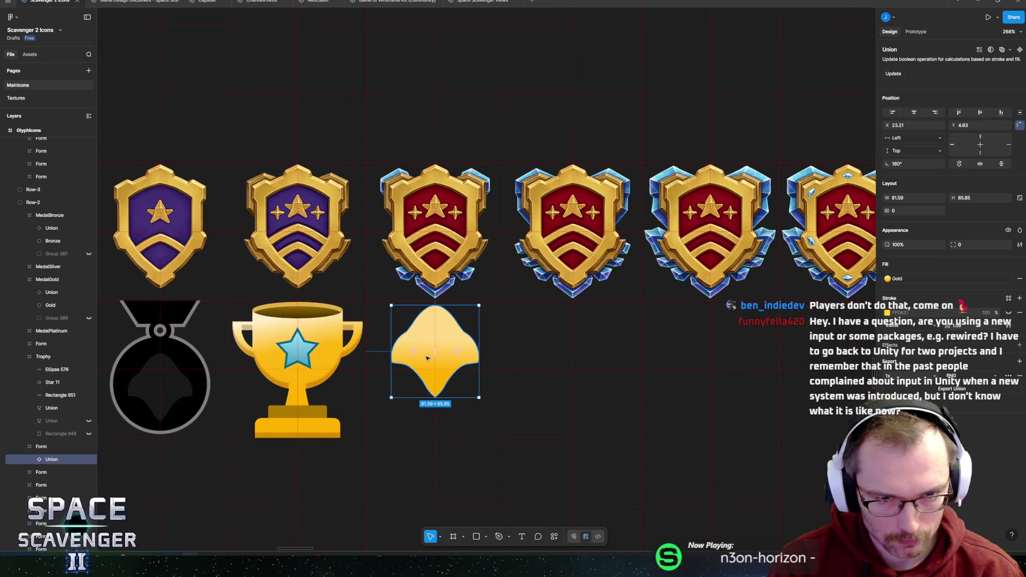
Locate the UpgradeArrows icon and select its chevron rectangle
{"action": "scroll", "coordinate": [426, 357], "scroll_direction": "down", "scroll_amount": 10}
{"action": "scroll", "coordinate": [258, 417], "scroll_direction": "down", "scroll_amount": 5}
{"action": "scroll", "coordinate": [294, 288], "scroll_direction": "up", "scroll_amount": 4}
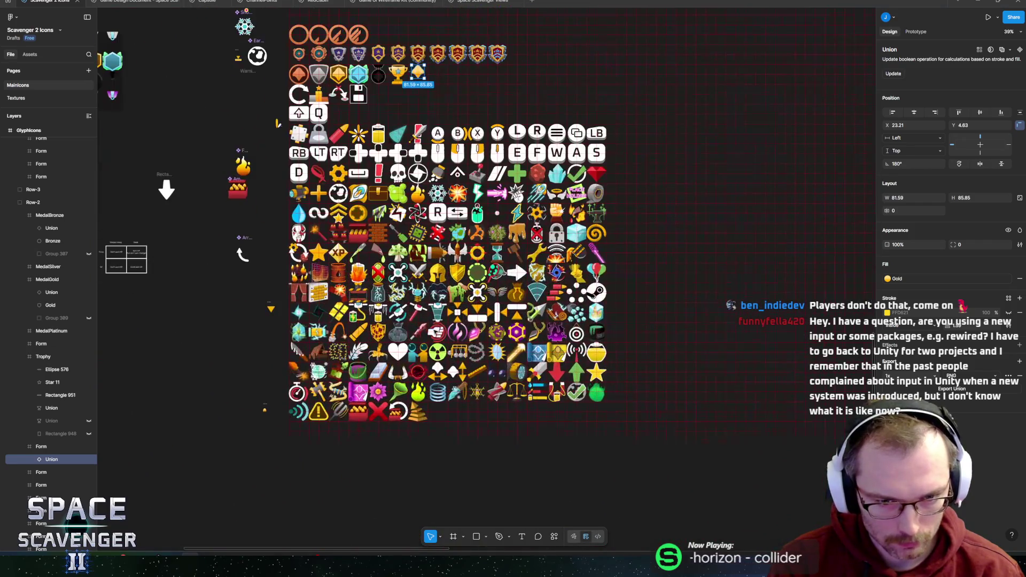
{"action": "scroll", "coordinate": [403, 242], "scroll_direction": "up", "scroll_amount": 5}
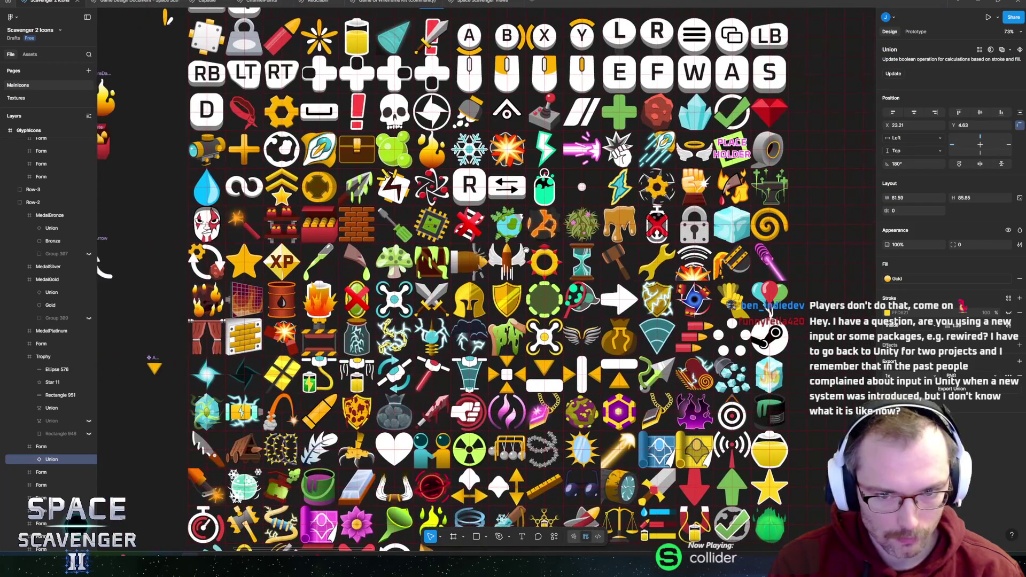
{"action": "scroll", "coordinate": [525, 250], "scroll_direction": "up", "scroll_amount": 4}
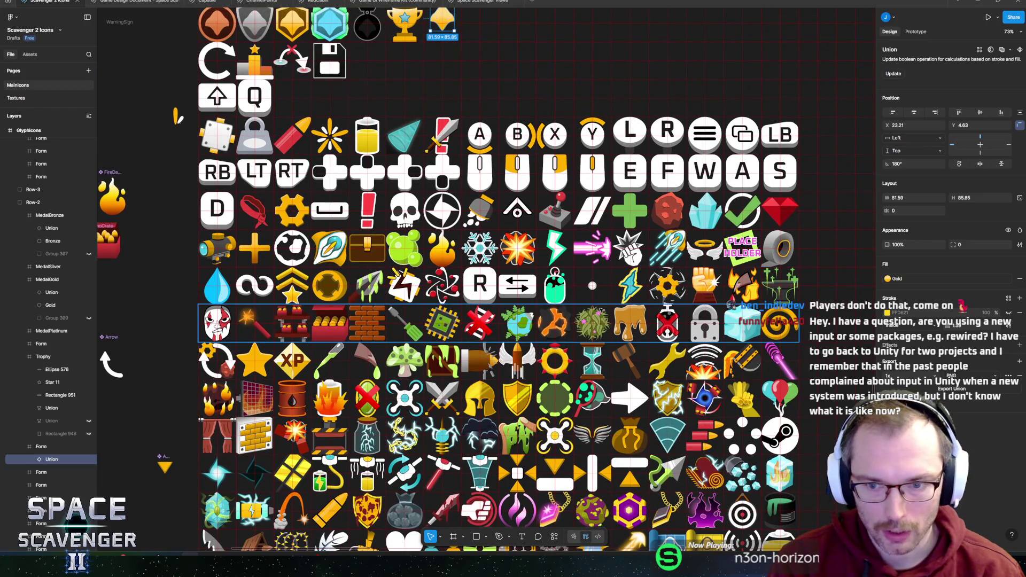
{"action": "scroll", "coordinate": [608, 320], "scroll_direction": "down", "scroll_amount": 2}
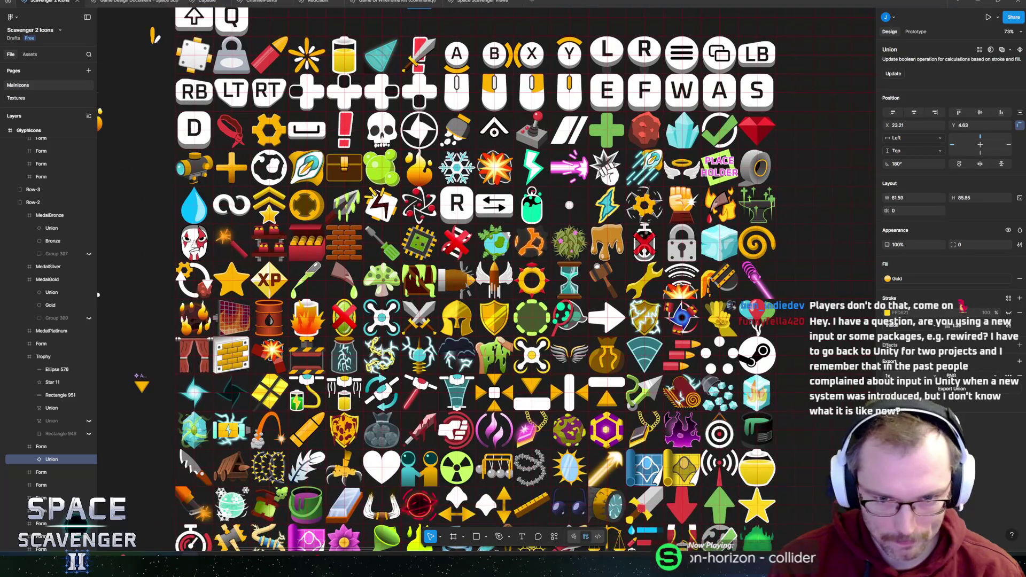
{"action": "scroll", "coordinate": [606, 256], "scroll_direction": "down", "scroll_amount": 3}
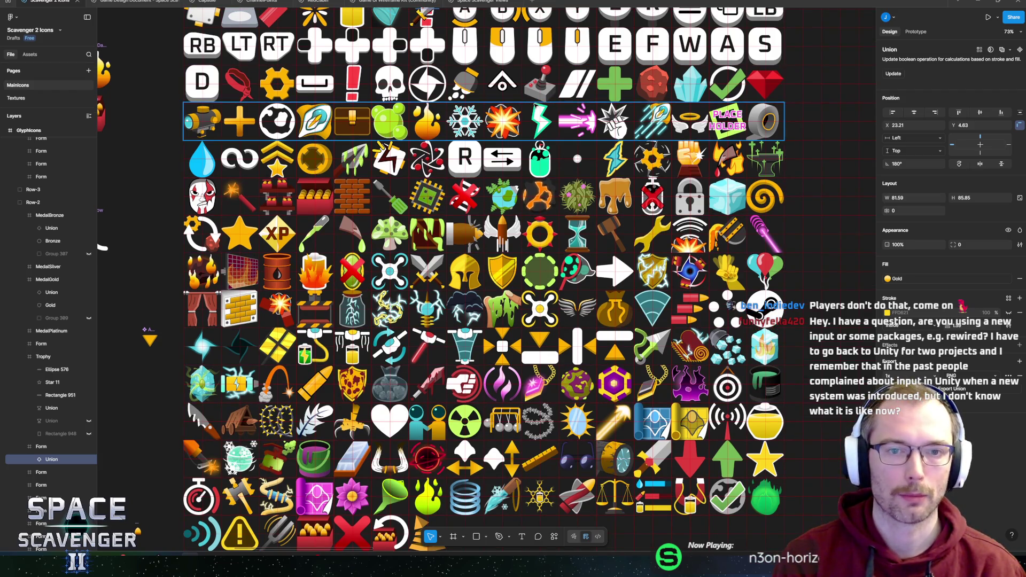
{"action": "scroll", "coordinate": [534, 176], "scroll_direction": "up", "scroll_amount": 3}
{"action": "scroll", "coordinate": [533, 174], "scroll_direction": "up", "scroll_amount": 1}
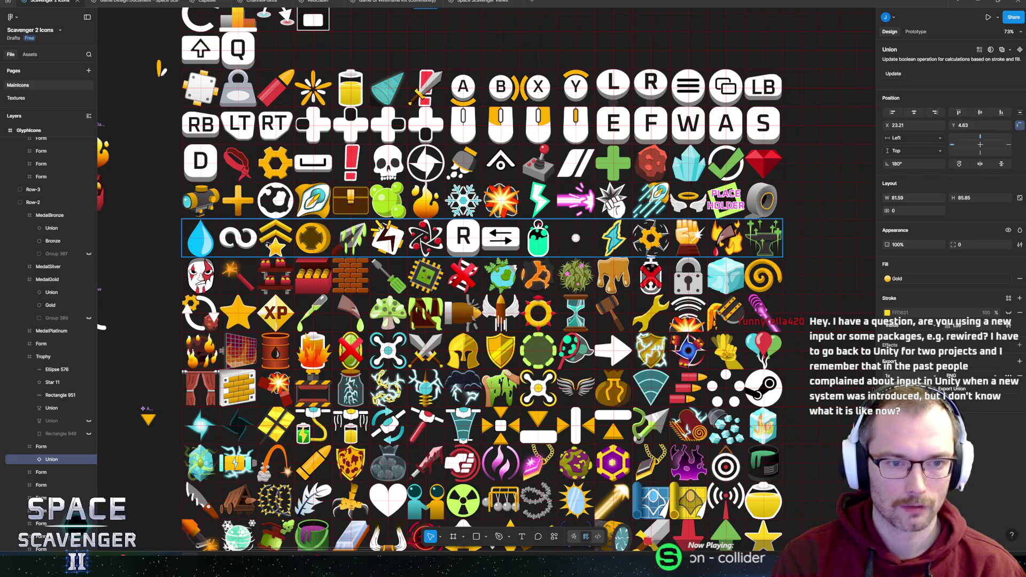
{"action": "scroll", "coordinate": [270, 243], "scroll_direction": "up", "scroll_amount": 10}
{"action": "left_click", "coordinate": [276, 230], "text": "ctrl"}
{"action": "scroll", "coordinate": [276, 231], "scroll_direction": "left", "scroll_amount": 2}
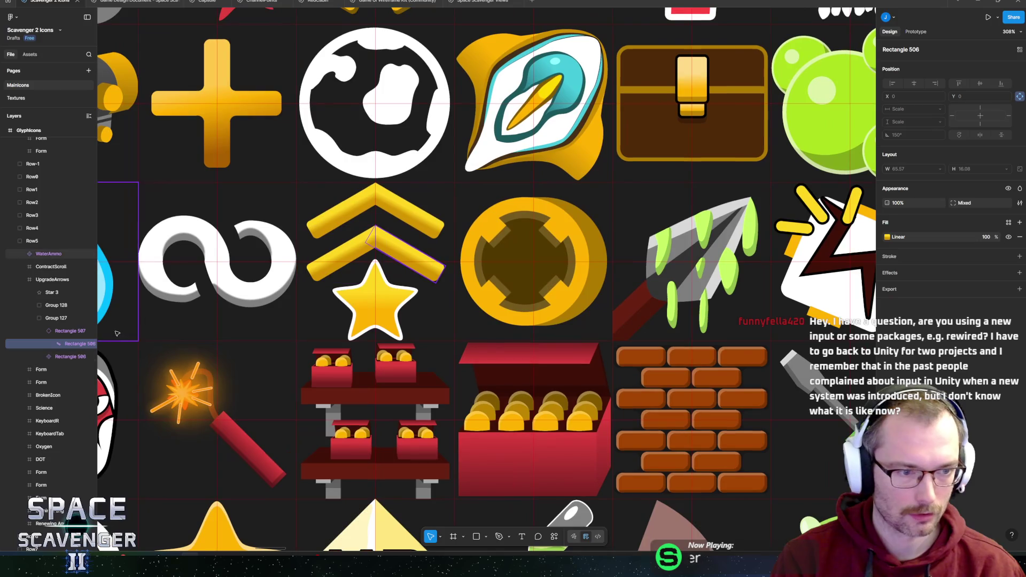
Paste chevron groups Group 127 and Group 128 over the gold Union in the new slot
{"action": "left_click", "coordinate": [69, 356]}
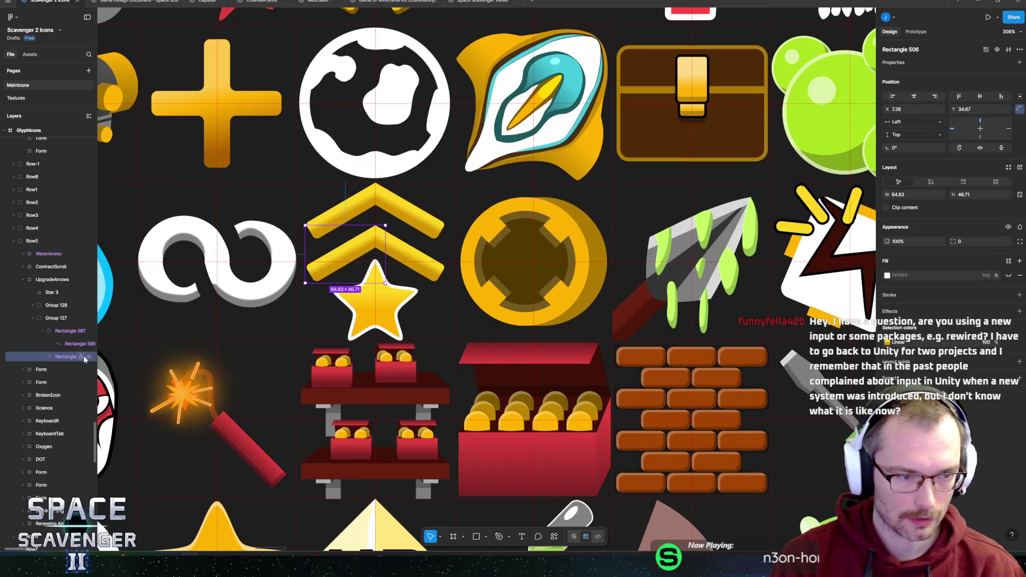
{"action": "left_click", "coordinate": [48, 319]}
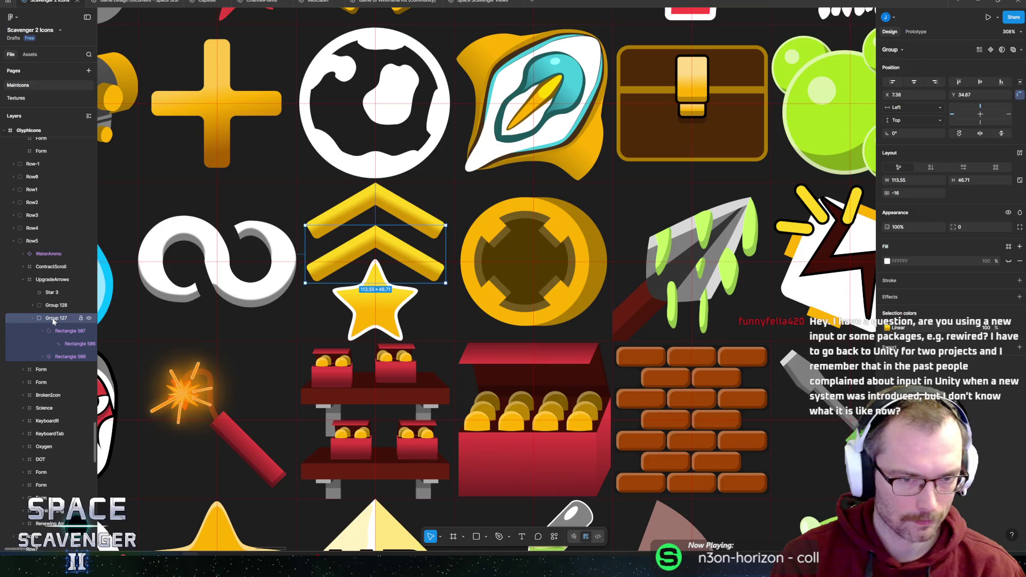
{"action": "left_click", "coordinate": [398, 211], "text": "shift"}
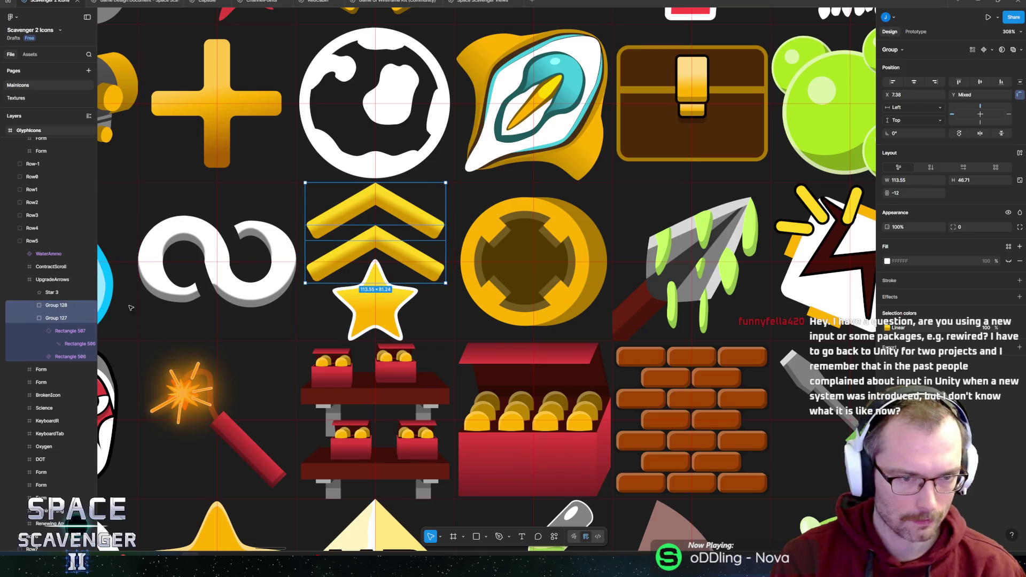
{"action": "scroll", "coordinate": [395, 246], "scroll_direction": "down", "scroll_amount": 5}
{"action": "scroll", "coordinate": [393, 282], "scroll_direction": "down", "scroll_amount": 3}
{"action": "scroll", "coordinate": [427, 256], "scroll_direction": "up", "scroll_amount": 5}
{"action": "scroll", "coordinate": [518, 183], "scroll_direction": "up", "scroll_amount": 5}
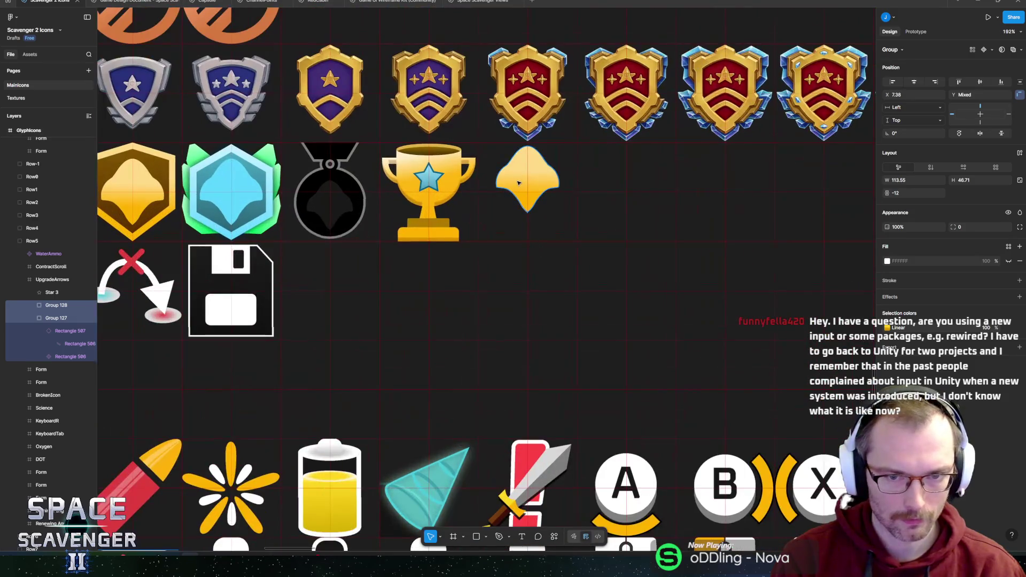
{"action": "left_click", "coordinate": [519, 183]}
{"action": "key", "text": "ctrl+v"}
Move the gold diamond down beneath the two chevrons
{"action": "scroll", "coordinate": [454, 289], "scroll_direction": "up", "scroll_amount": 5}
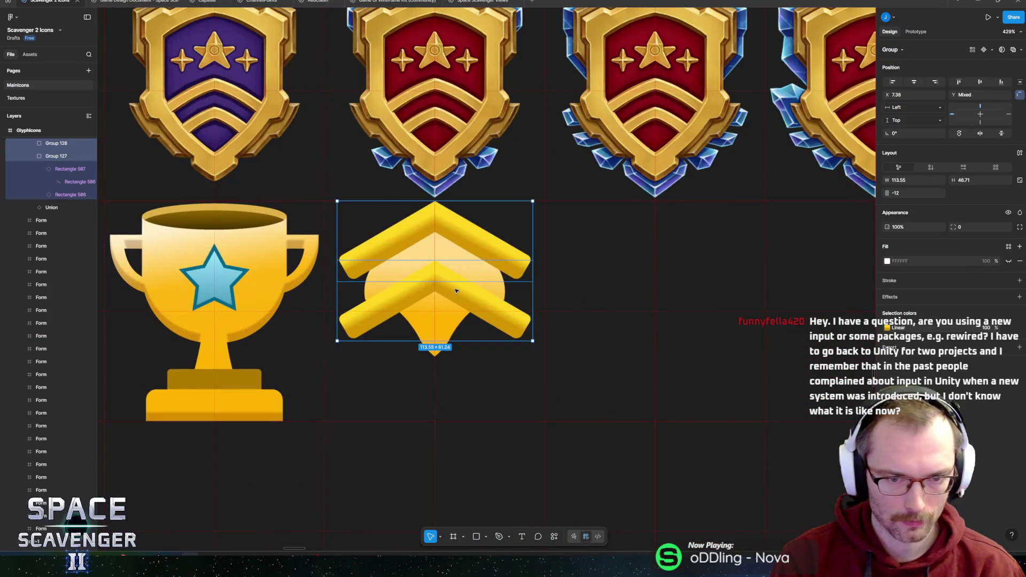
{"action": "left_click", "coordinate": [438, 324]}
{"action": "left_click_drag", "start_coordinate": [438, 324], "coordinate": [427, 375]}
{"action": "key", "text": "shift+v"}
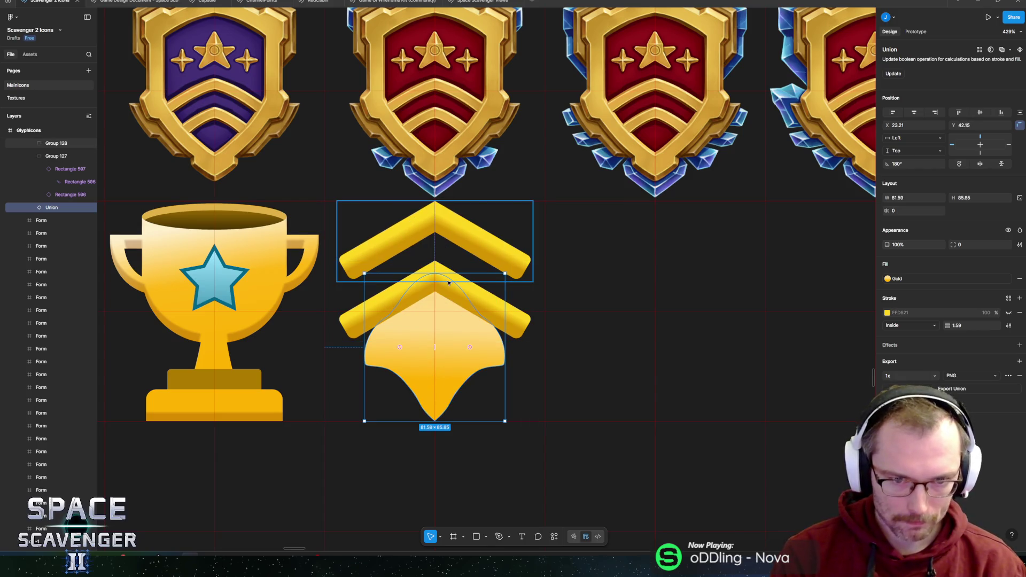
Scale the diamond to about 0.93x with K and lower it further
{"action": "left_click", "coordinate": [516, 317]}
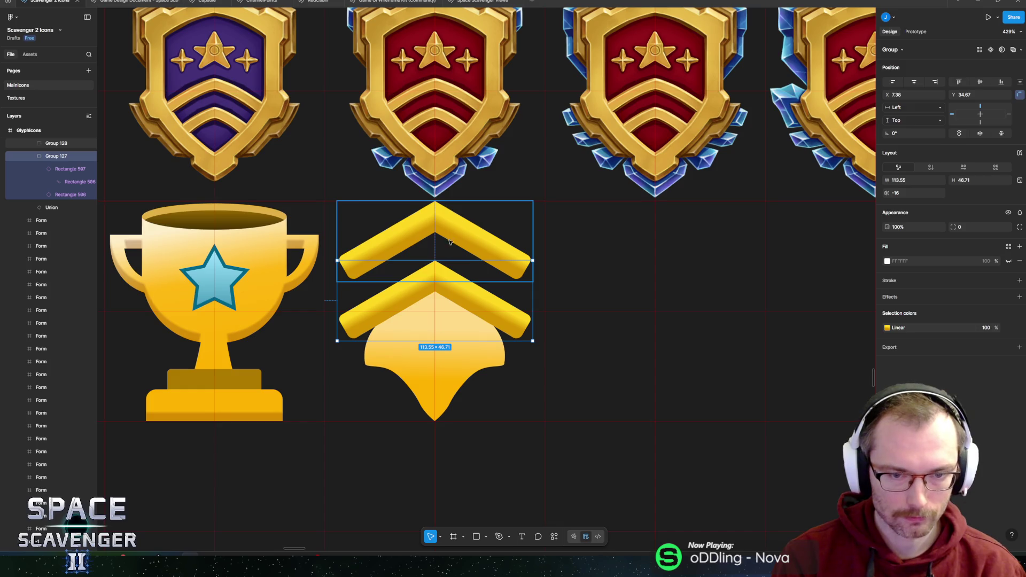
{"action": "key", "text": "Tab"}
{"action": "key", "text": "k"}
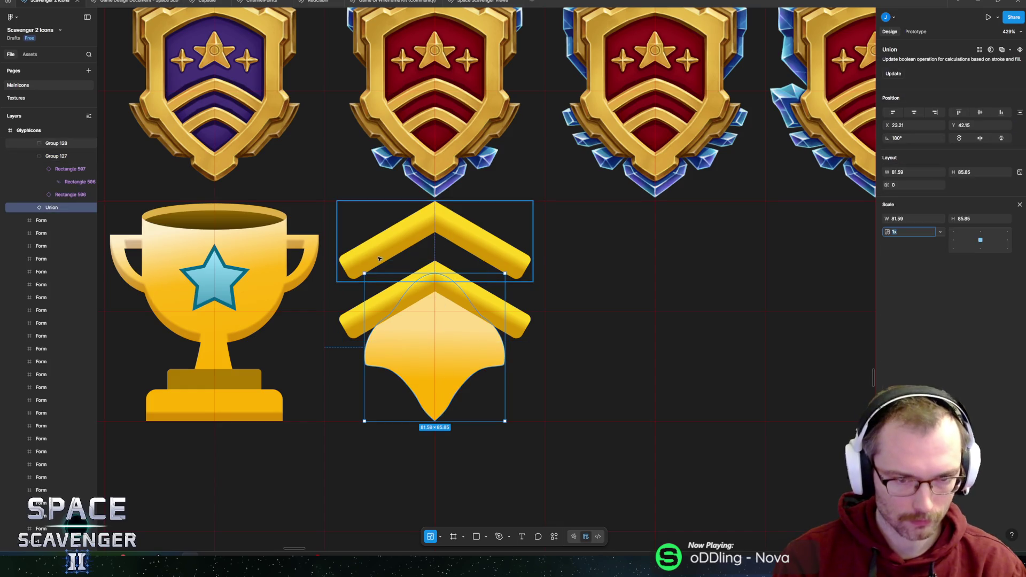
{"action": "mouse_move", "coordinate": [364, 275]}
{"action": "left_mouse_down"}
{"action": "mouse_move", "coordinate": [374, 293]}
{"action": "mouse_move", "coordinate": [435, 299]}
{"action": "mouse_move", "coordinate": [380, 291]}
{"action": "mouse_move", "coordinate": [381, 308]}
{"action": "left_mouse_up"}
{"action": "left_click_drag", "start_coordinate": [449, 355], "coordinate": [448, 372]}
{"action": "left_click", "coordinate": [450, 297]}
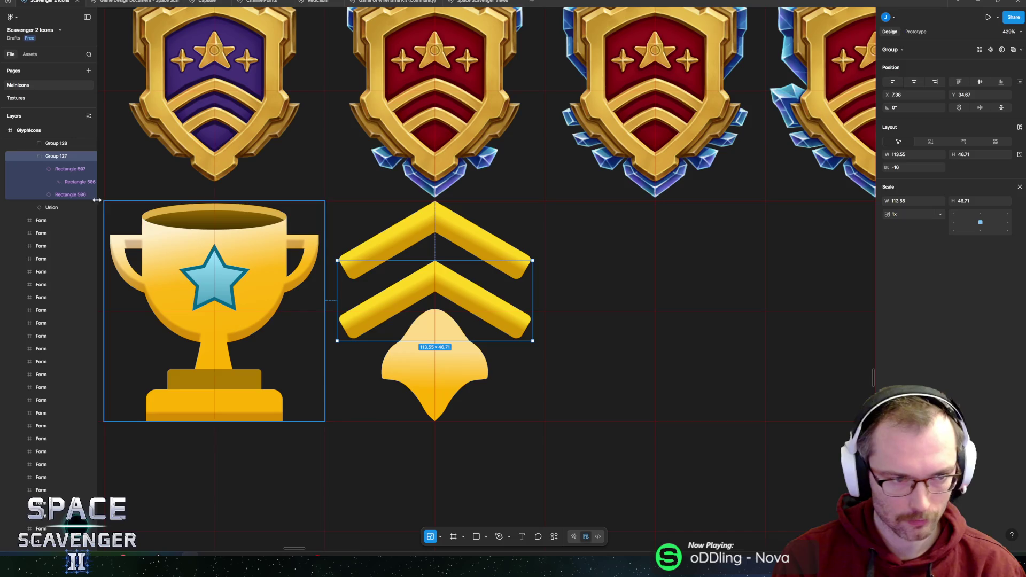
{"action": "scroll", "coordinate": [383, 262], "scroll_direction": "up", "scroll_amount": 1}
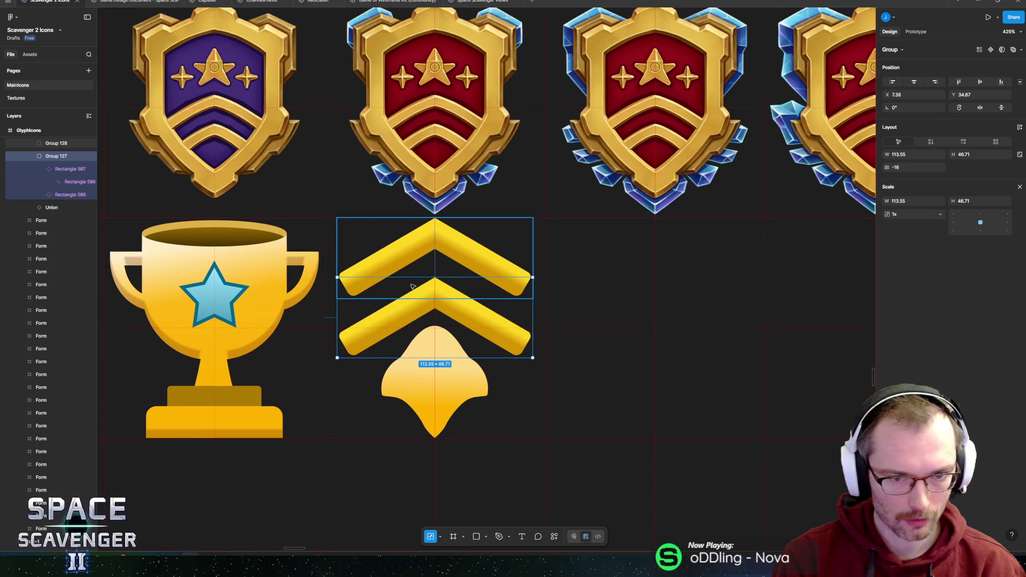
{"action": "scroll", "coordinate": [412, 286], "scroll_direction": "down", "scroll_amount": 10}
{"action": "key", "text": "Escape"}
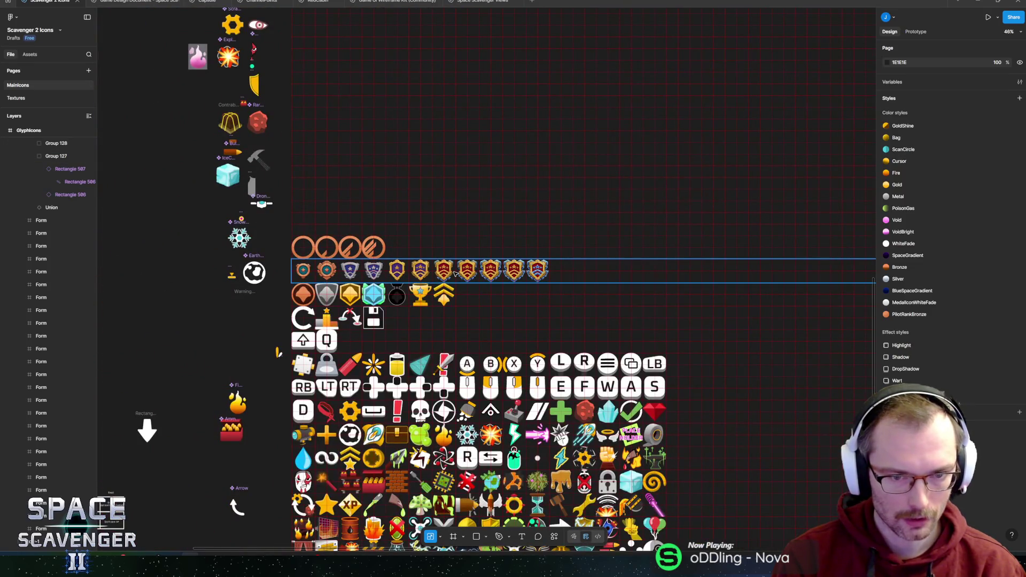
{"action": "scroll", "coordinate": [455, 274], "scroll_direction": "up", "scroll_amount": 5}
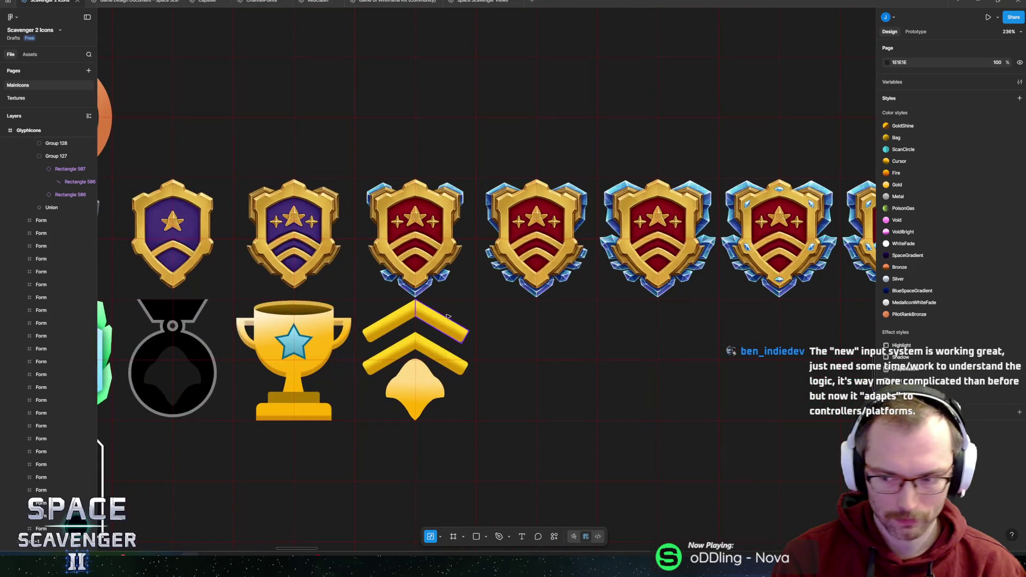
{"action": "left_click_drag", "start_coordinate": [513, 295], "coordinate": [547, 295]}
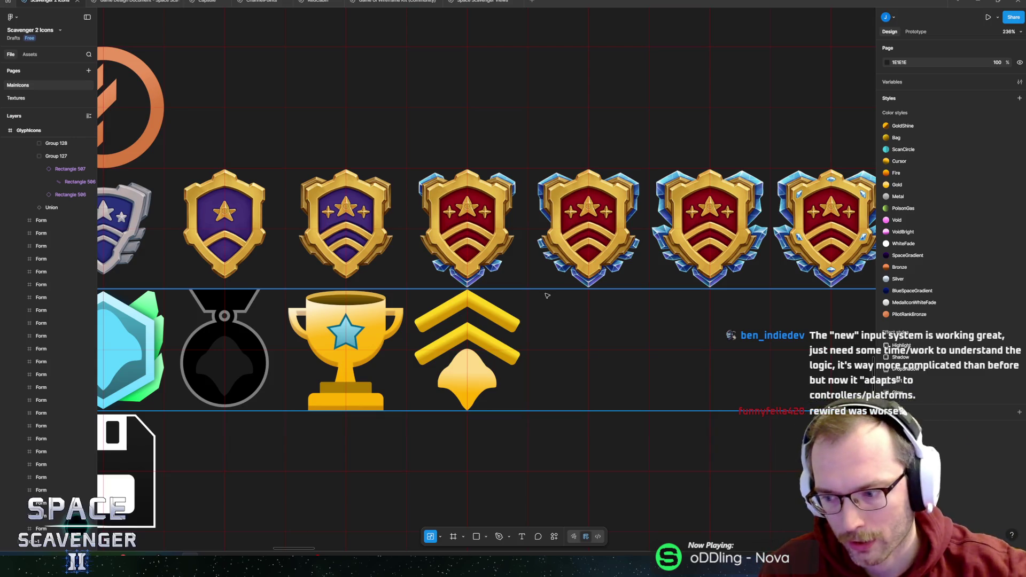
Detach the top chevron's two arm instances into plain frames
{"action": "left_click", "coordinate": [436, 343], "text": "ctrl"}
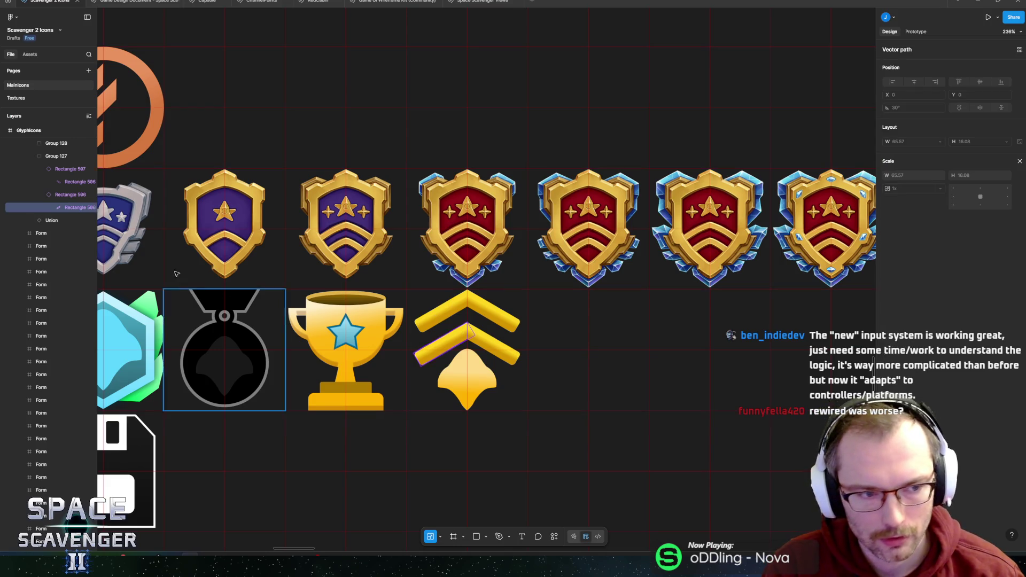
{"action": "scroll", "coordinate": [46, 255], "scroll_direction": "up", "scroll_amount": 3}
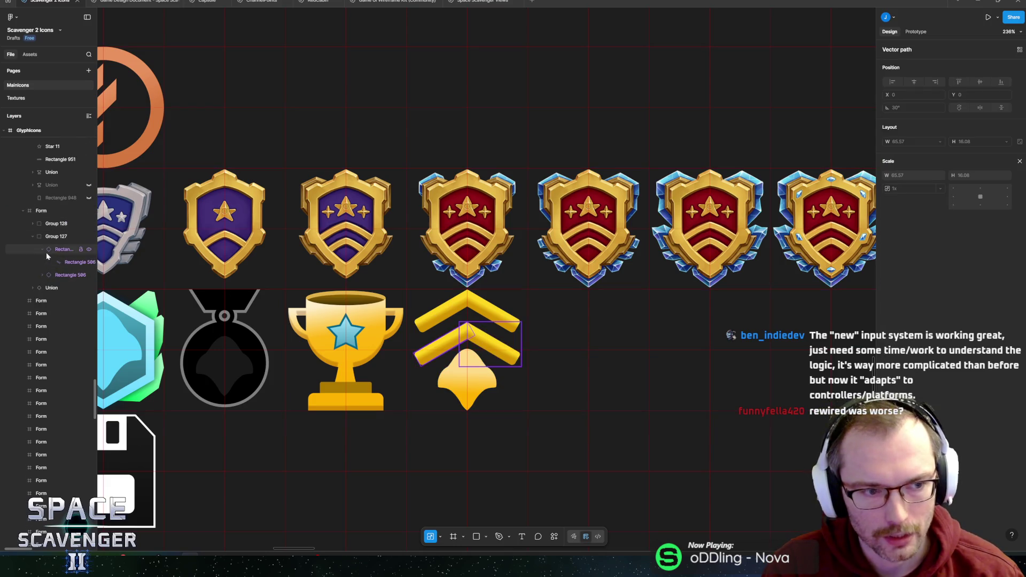
{"action": "scroll", "coordinate": [389, 260], "scroll_direction": "up", "scroll_amount": 5}
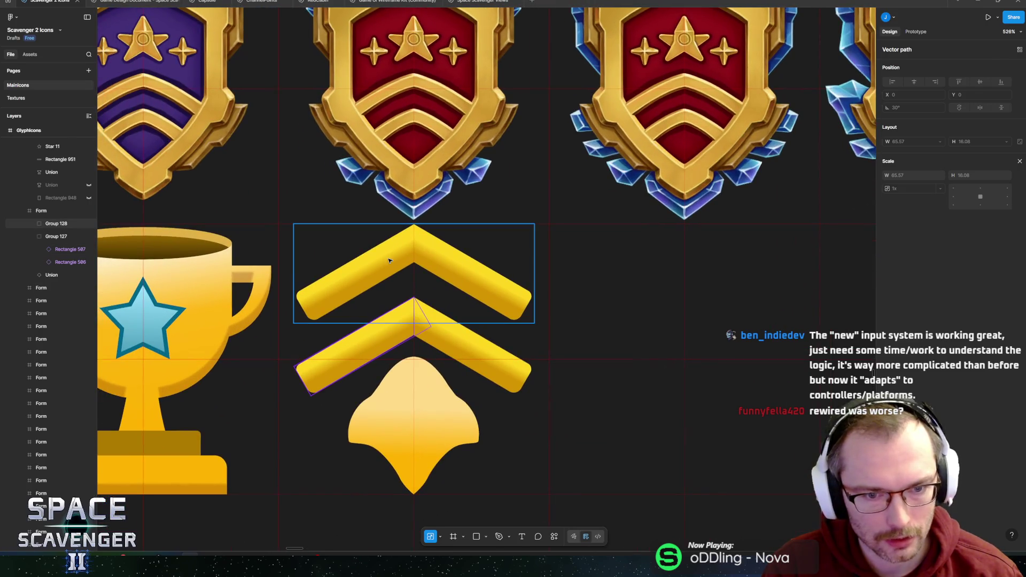
{"action": "left_click", "coordinate": [388, 260]}
{"action": "left_click", "coordinate": [32, 223]}
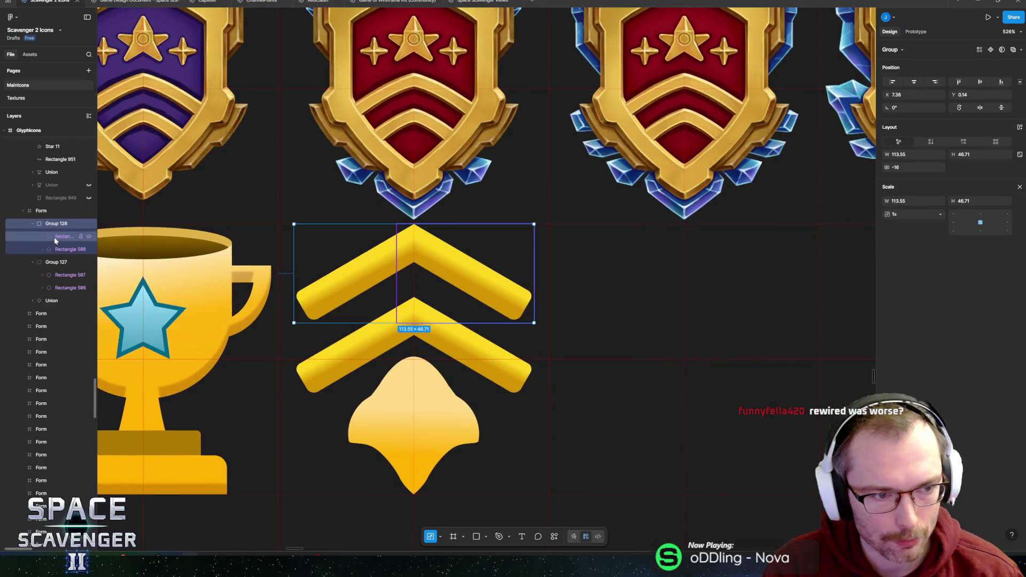
{"action": "left_click", "coordinate": [55, 239]}
{"action": "left_click", "coordinate": [60, 249], "text": "shift"}
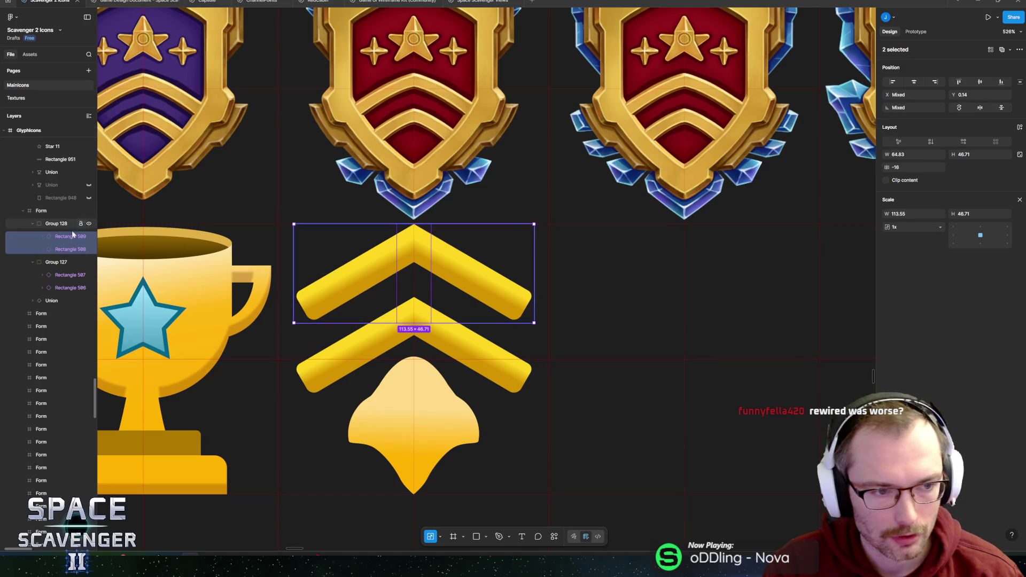
{"action": "right_click", "coordinate": [52, 236]}
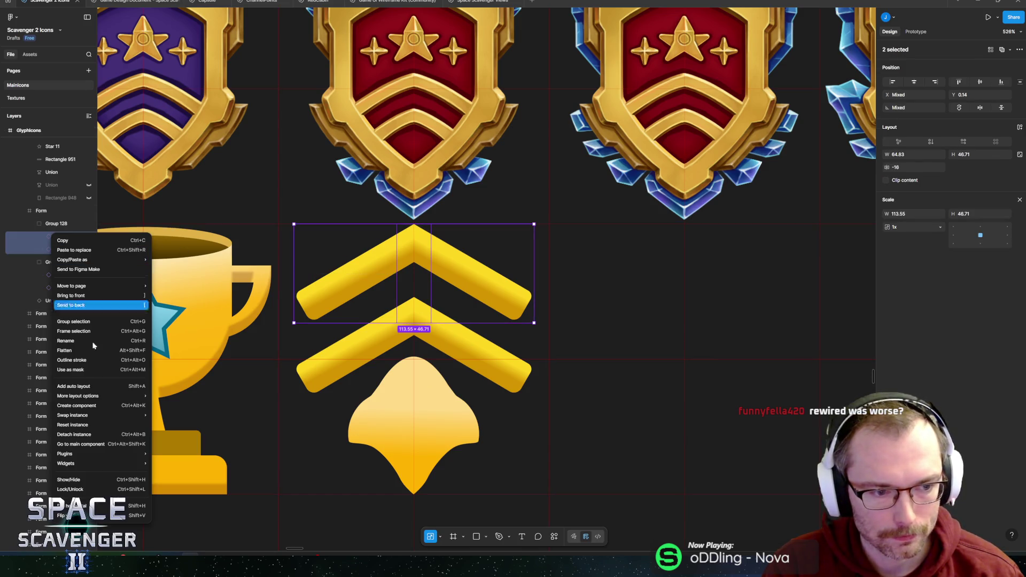
{"action": "left_click", "coordinate": [98, 425]}
Select both arm layers of the lower chevron in Group 127 and bring up their options
{"action": "left_click", "coordinate": [65, 301]}
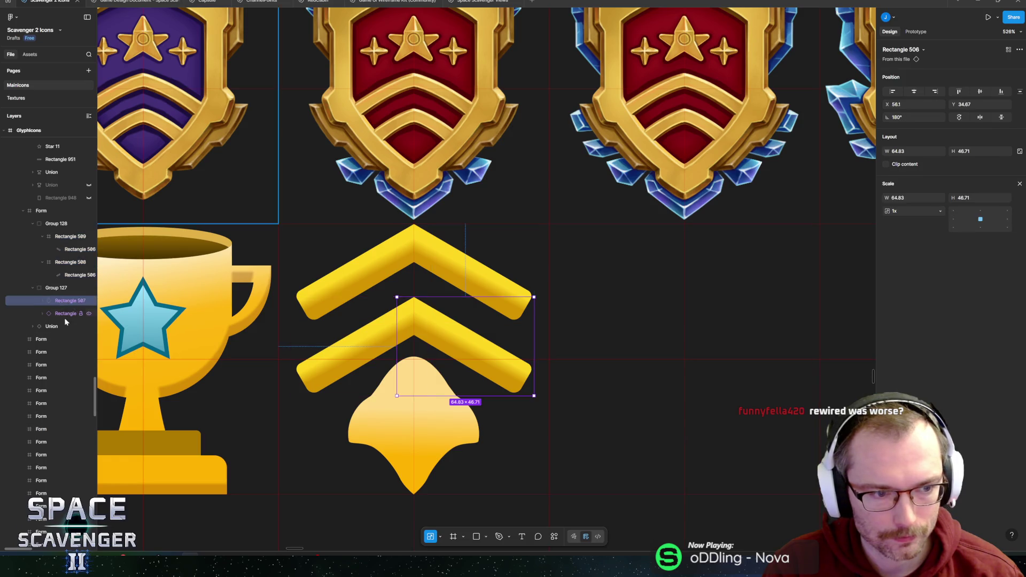
{"action": "left_click", "coordinate": [65, 318], "text": "shift"}
{"action": "right_click", "coordinate": [62, 313]}
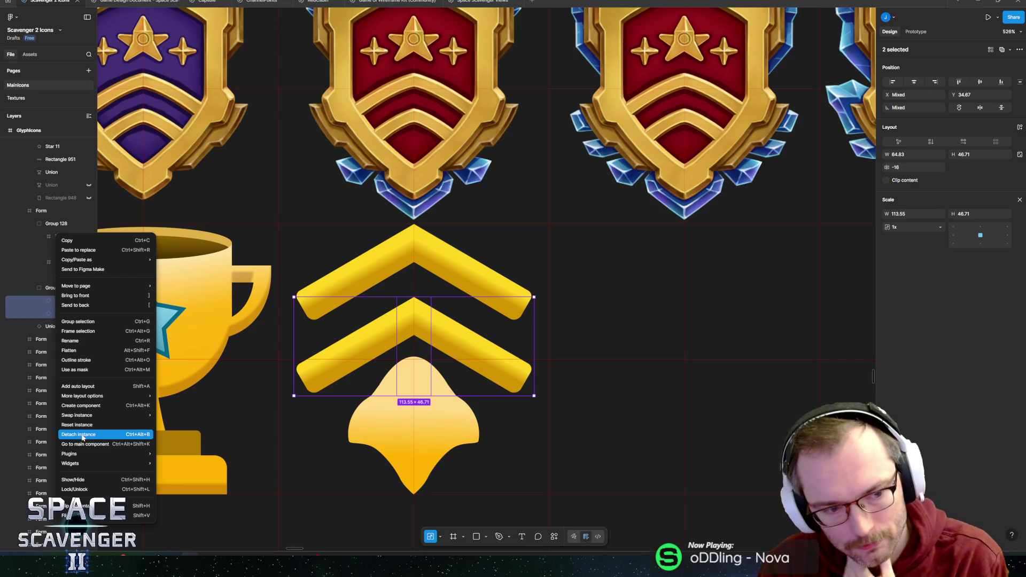
Detach the lower chevron's arms and regroup both arm paths in Group 127
{"action": "left_click", "coordinate": [83, 434]}
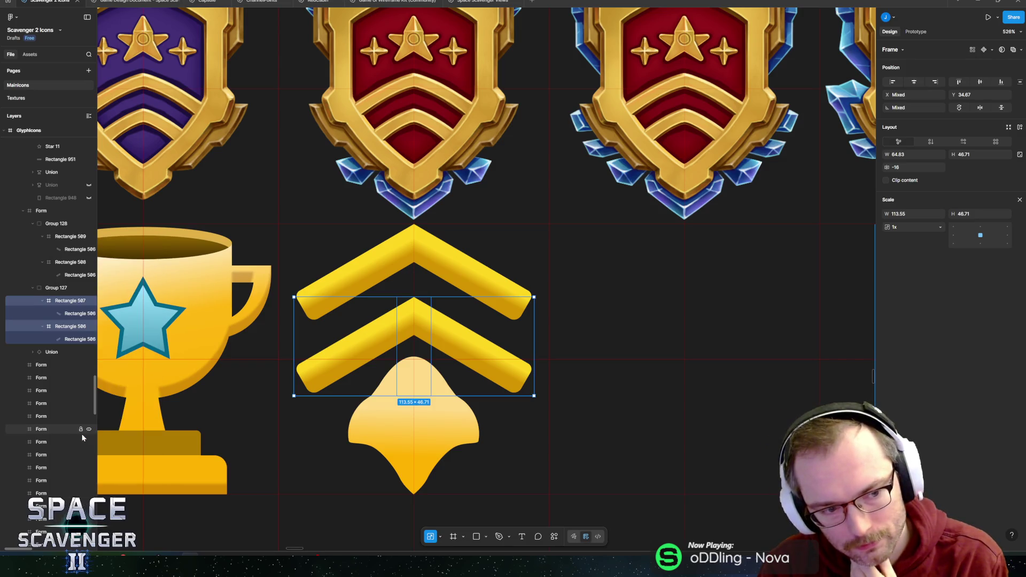
{"action": "left_click", "coordinate": [365, 349]}
{"action": "scroll", "coordinate": [532, 287], "scroll_direction": "left", "scroll_amount": 2}
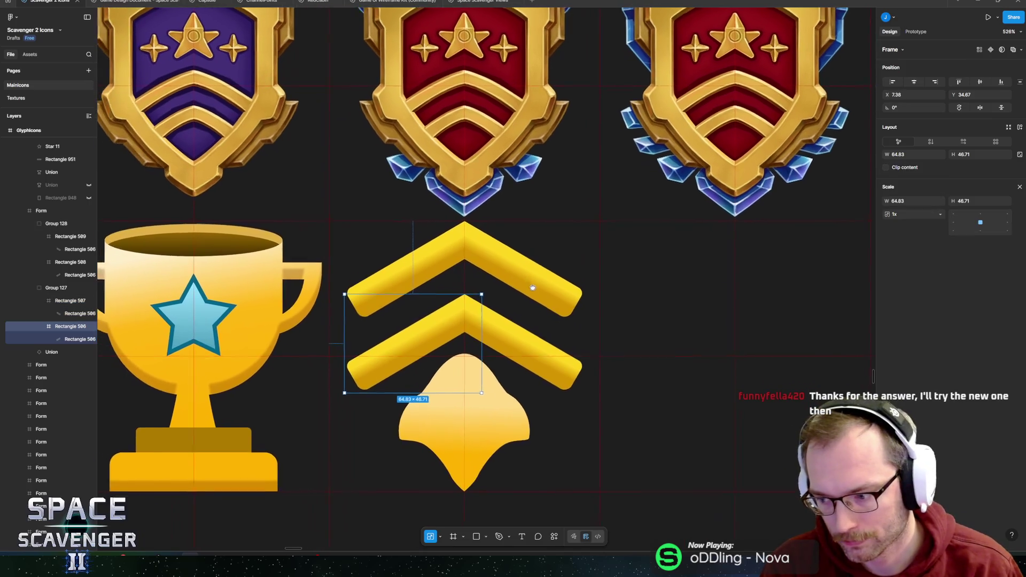
{"action": "scroll", "coordinate": [517, 378], "scroll_direction": "down", "scroll_amount": 5}
{"action": "left_click", "coordinate": [515, 374]}
{"action": "scroll", "coordinate": [515, 374], "scroll_direction": "up", "scroll_amount": 4}
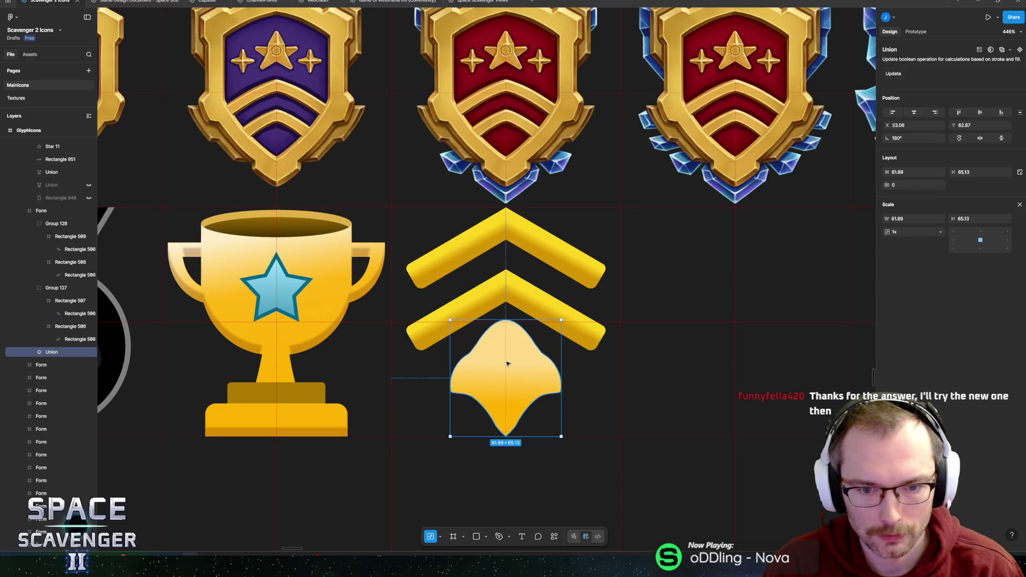
{"action": "key", "text": "v"}
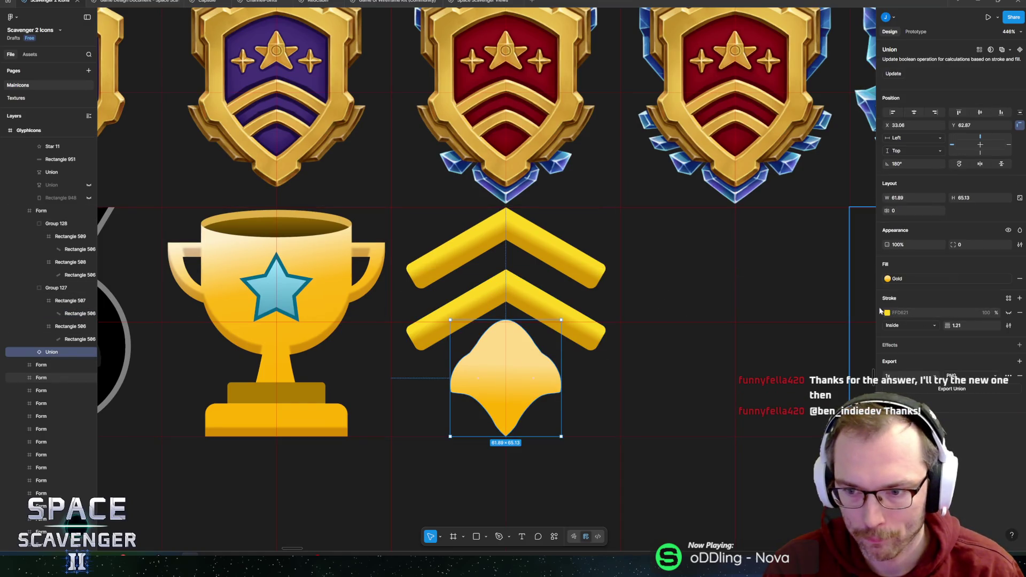
{"action": "left_click", "coordinate": [492, 293]}
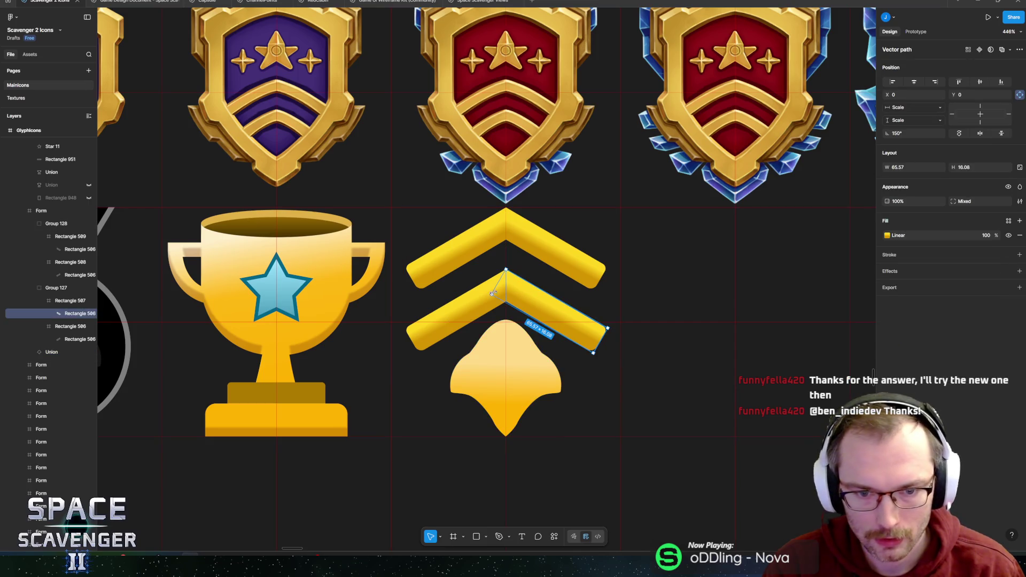
{"action": "left_click", "coordinate": [69, 325], "text": "shift"}
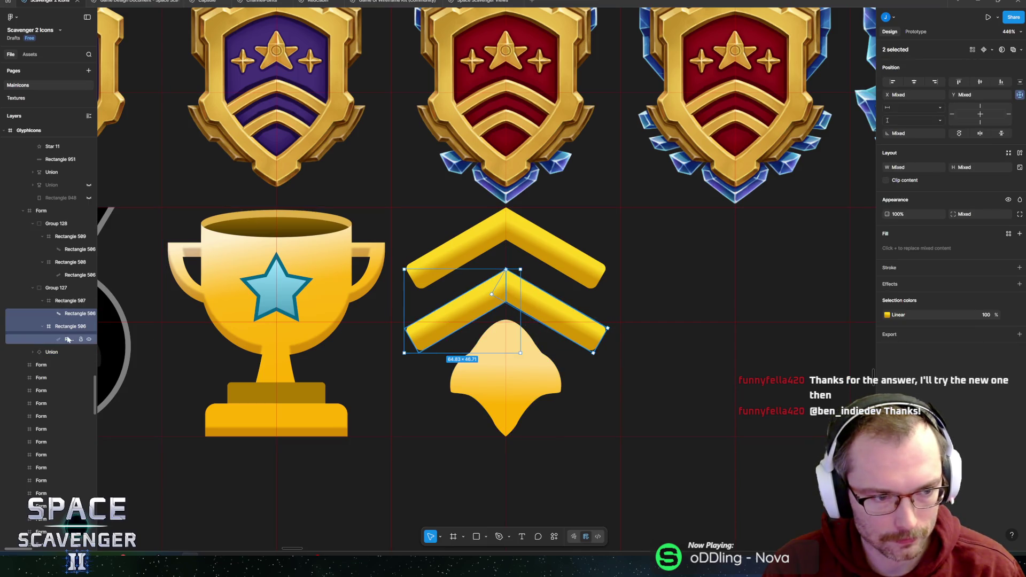
{"action": "mouse_move", "coordinate": [68, 339]}
{"action": "left_mouse_down"}
{"action": "mouse_move", "coordinate": [66, 315]}
{"action": "mouse_move", "coordinate": [66, 327]}
{"action": "left_mouse_up"}
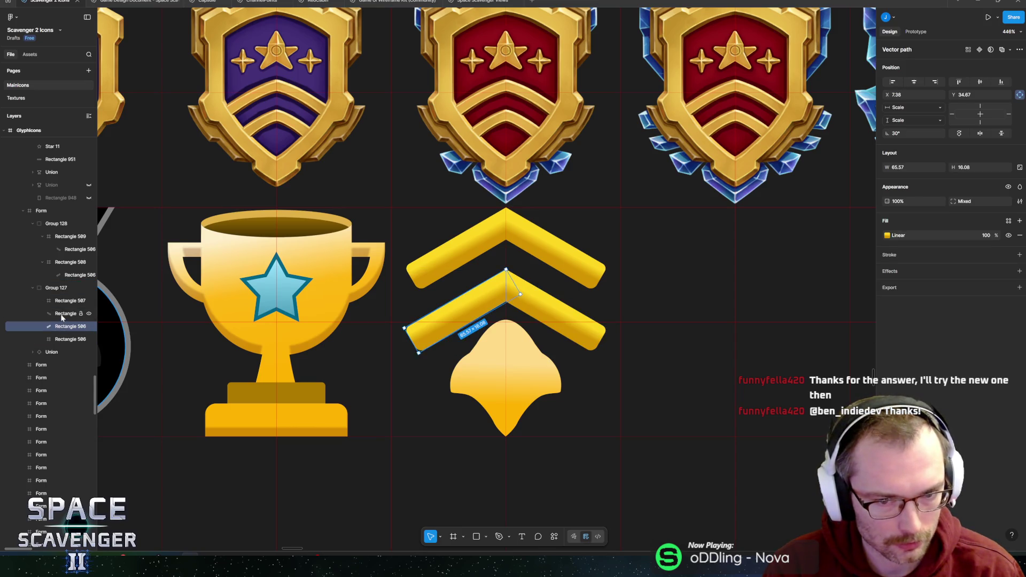
{"action": "left_click", "coordinate": [62, 317], "text": "shift"}
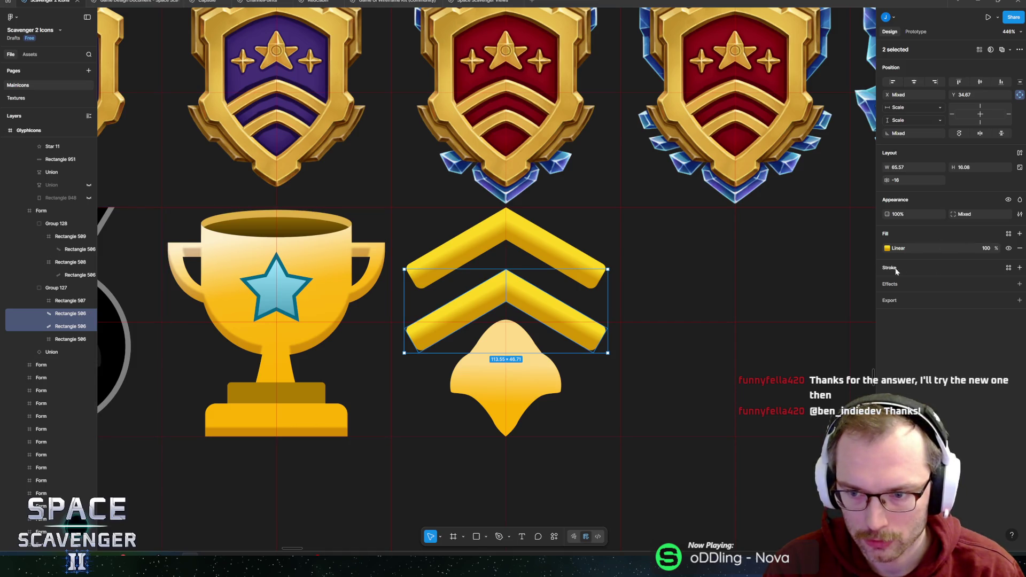
Union the lower chevron's arms into one shape and fill it with the Gold style
{"action": "left_click", "coordinate": [553, 537]}
{"action": "type", "text": "union"}
{"action": "key", "text": "Return"}
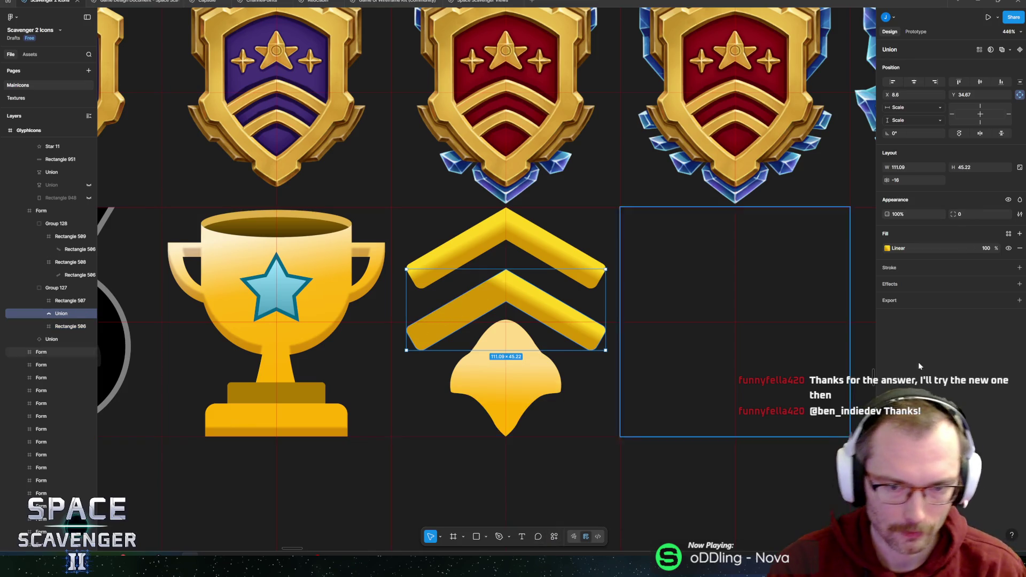
{"action": "left_click", "coordinate": [886, 248]}
{"action": "left_click", "coordinate": [819, 250]}
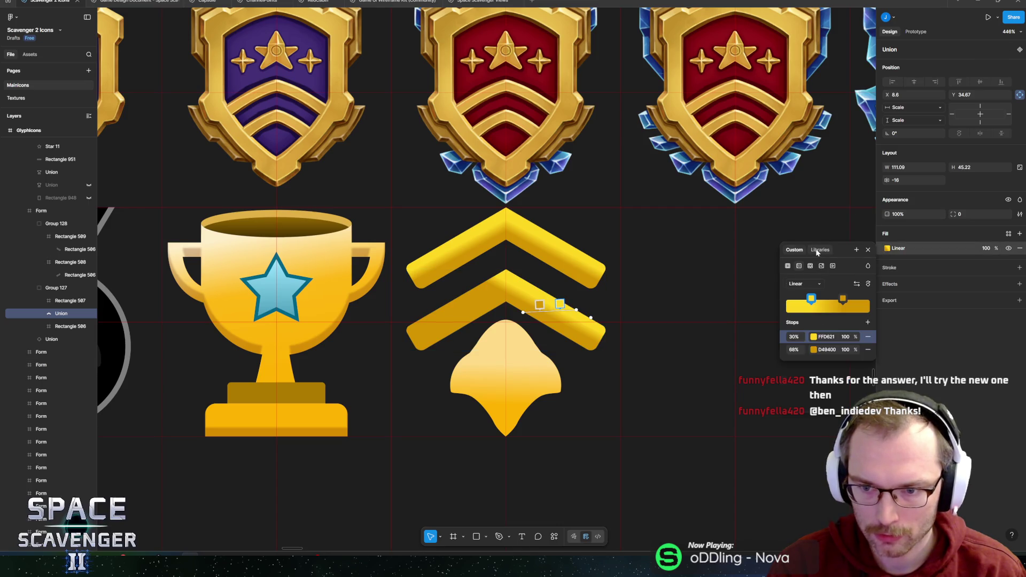
{"action": "left_click", "coordinate": [803, 364]}
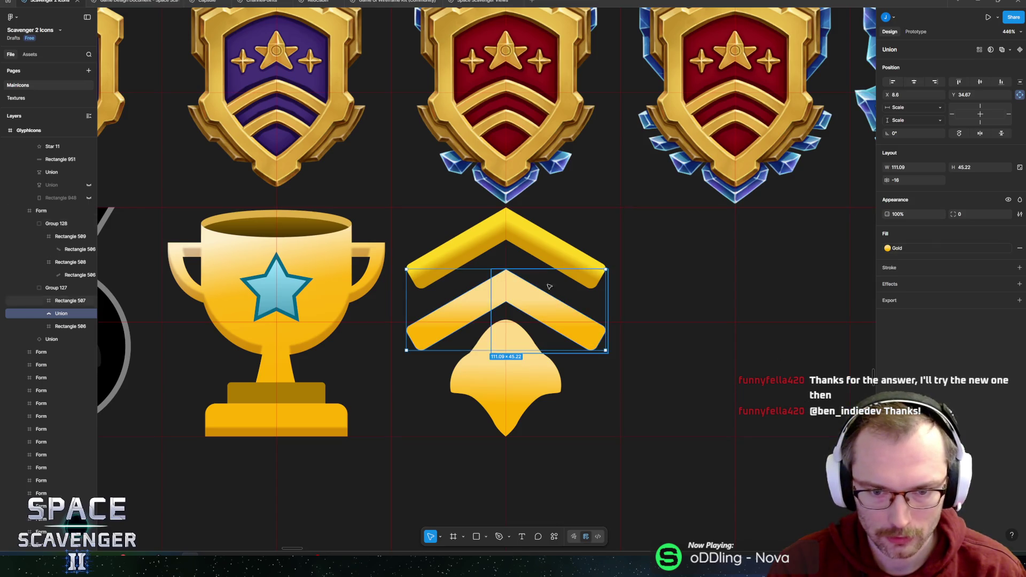
Move the top chevron's arm paths into Group 128 and delete the leftover empty frames and rectangle
{"action": "left_click", "coordinate": [512, 230]}
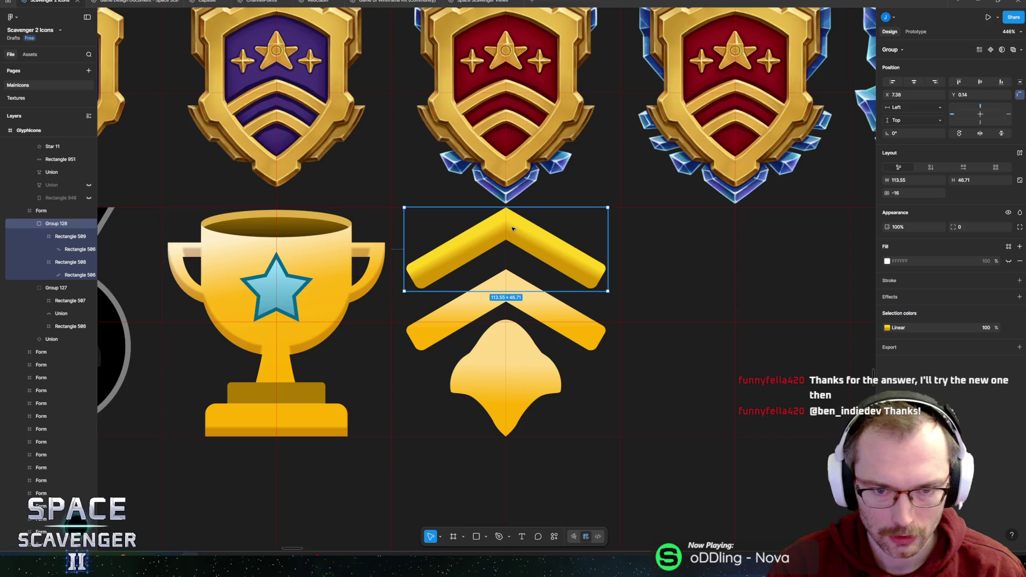
{"action": "left_click", "coordinate": [69, 273]}
{"action": "left_click", "coordinate": [65, 249], "text": "shift"}
{"action": "left_click_drag", "start_coordinate": [65, 249], "coordinate": [65, 230]}
{"action": "left_click", "coordinate": [66, 262]}
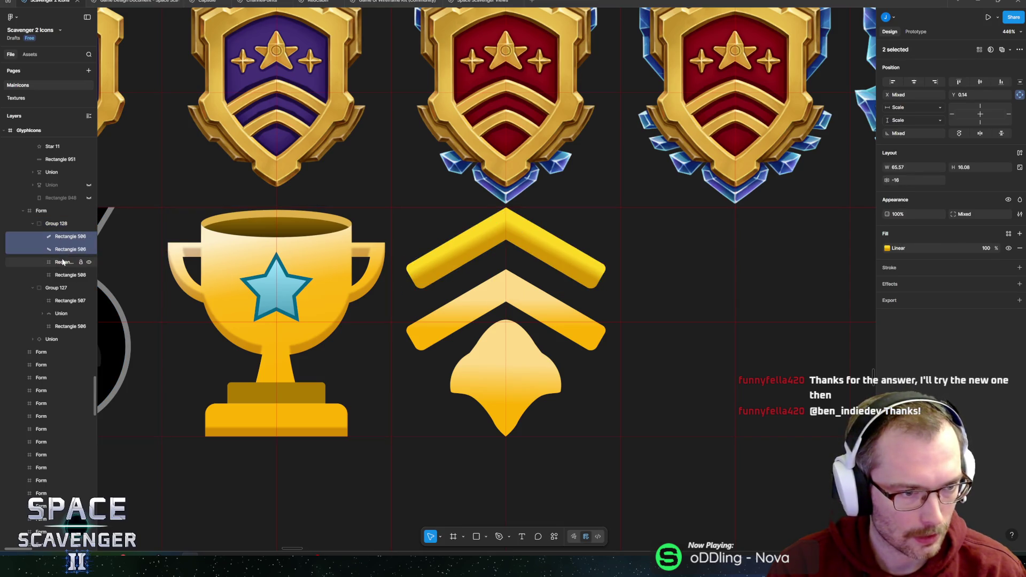
{"action": "left_click", "coordinate": [64, 275], "text": "shift"}
{"action": "key", "text": "Delete"}
{"action": "left_click", "coordinate": [60, 275]}
{"action": "key", "text": "Delete"}
{"action": "left_click", "coordinate": [58, 286]}
{"action": "key", "text": "Delete"}
Union the top chevron's two arm paths and apply the Gold fill style
{"action": "left_click", "coordinate": [64, 236]}
{"action": "left_click", "coordinate": [64, 249], "text": "shift"}
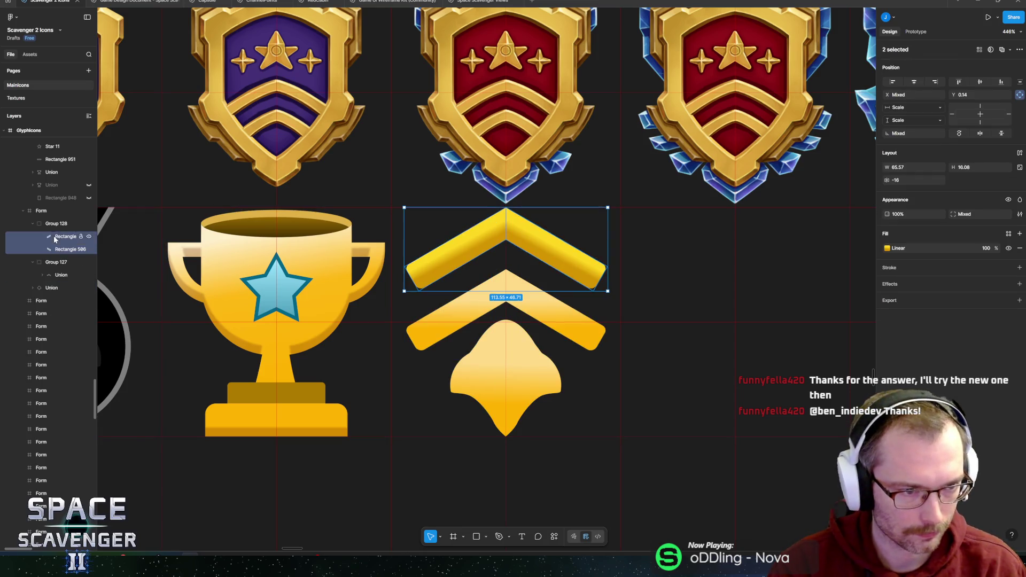
{"action": "left_click", "coordinate": [554, 536]}
{"action": "type", "text": "union"}
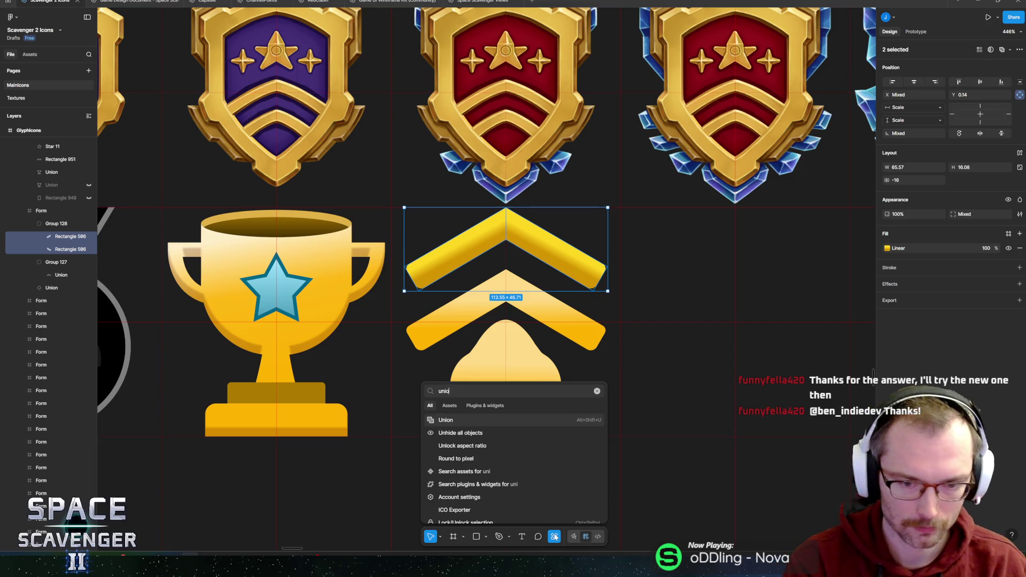
{"action": "key", "text": "Return"}
{"action": "left_click", "coordinate": [887, 248]}
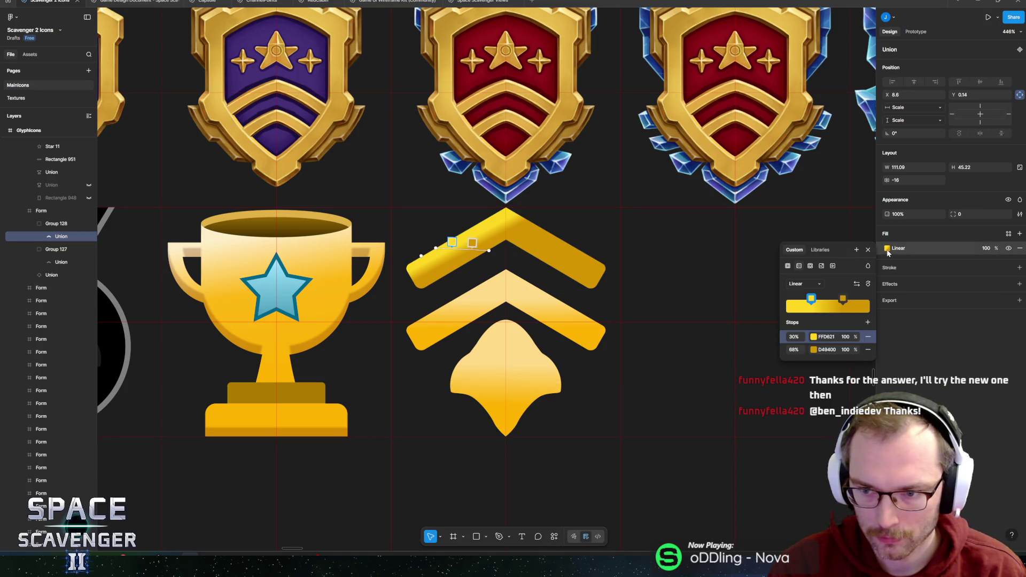
{"action": "left_click", "coordinate": [829, 266]}
{"action": "left_click", "coordinate": [798, 369]}
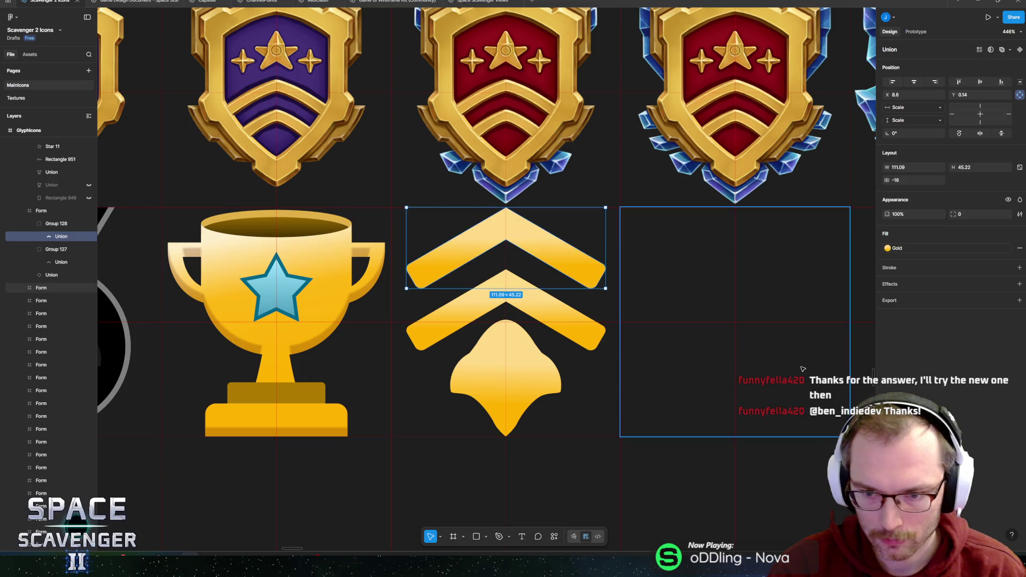
Export the GlyphIcons frame as GlyphIcons.png, overwriting the old file, then switch to Unity
{"action": "left_click", "coordinate": [526, 402]}
{"action": "scroll", "coordinate": [539, 411], "scroll_direction": "down", "scroll_amount": 10}
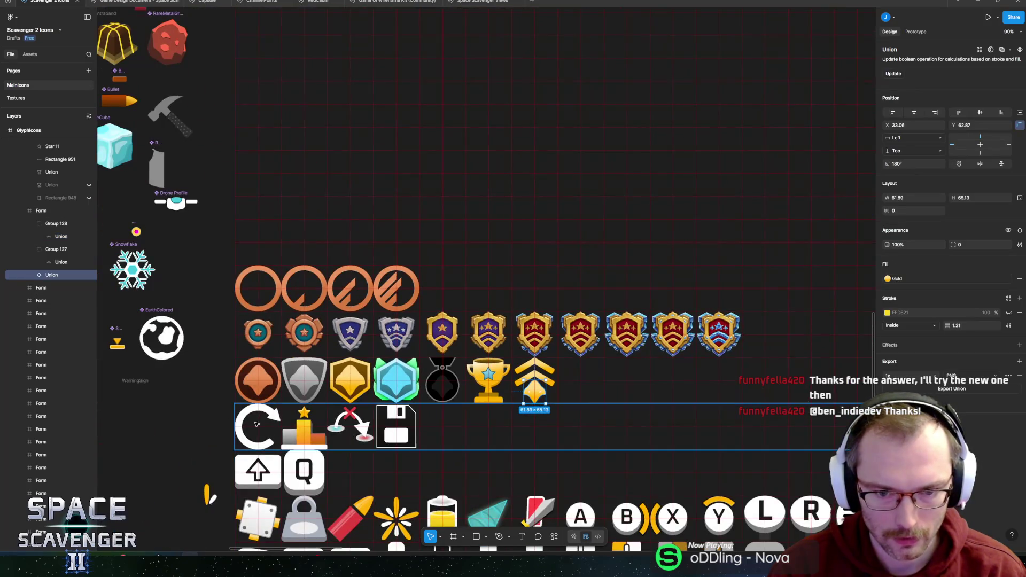
{"action": "scroll", "coordinate": [176, 416], "scroll_direction": "down", "scroll_amount": 5}
{"action": "left_click", "coordinate": [176, 417]}
{"action": "scroll", "coordinate": [332, 214], "scroll_direction": "up", "scroll_amount": 2}
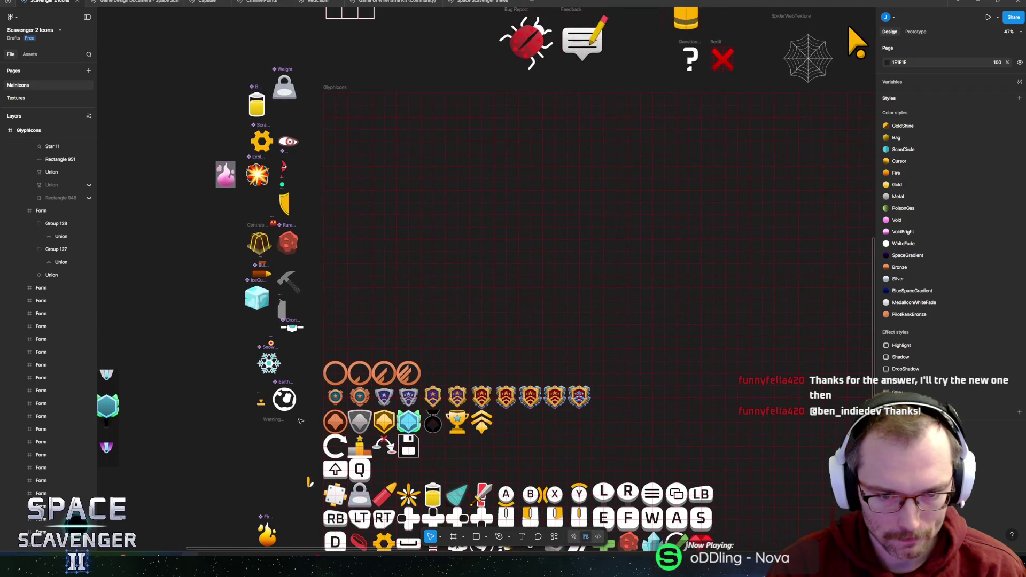
{"action": "left_click", "coordinate": [332, 91]}
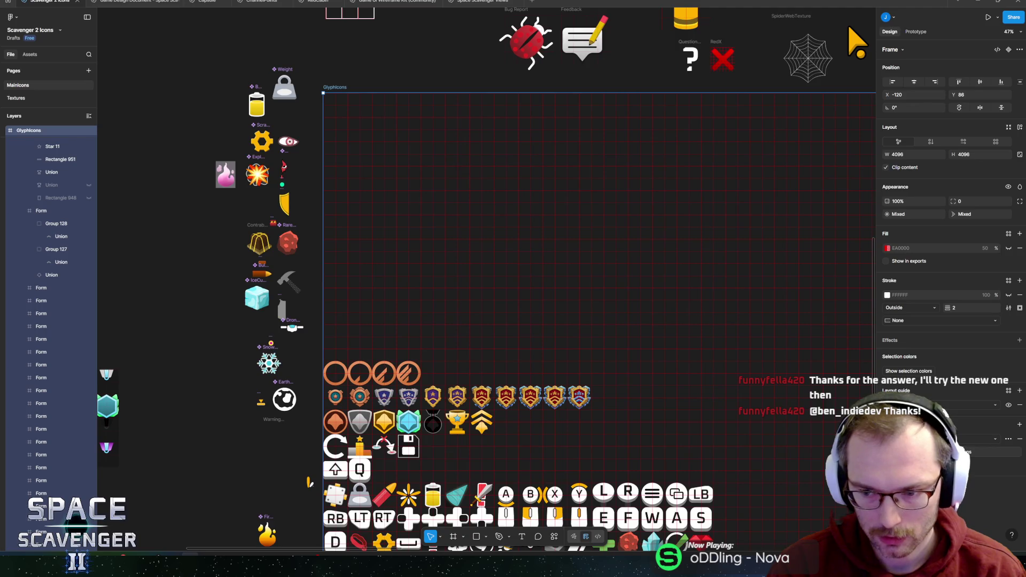
{"action": "key", "text": "ctrl+shift+c"}
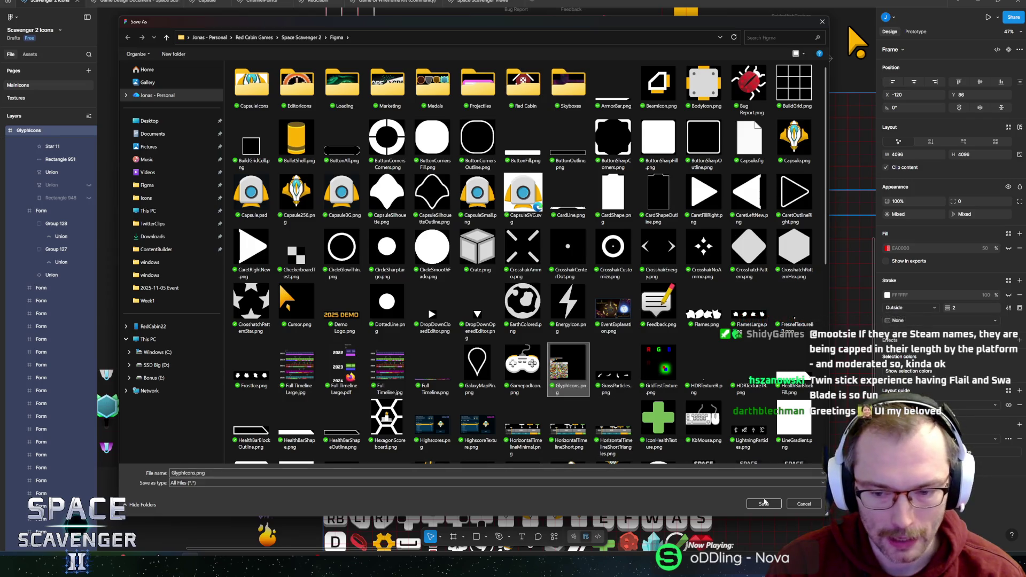
{"action": "left_click", "coordinate": [763, 504]}
{"action": "left_click", "coordinate": [532, 277]}
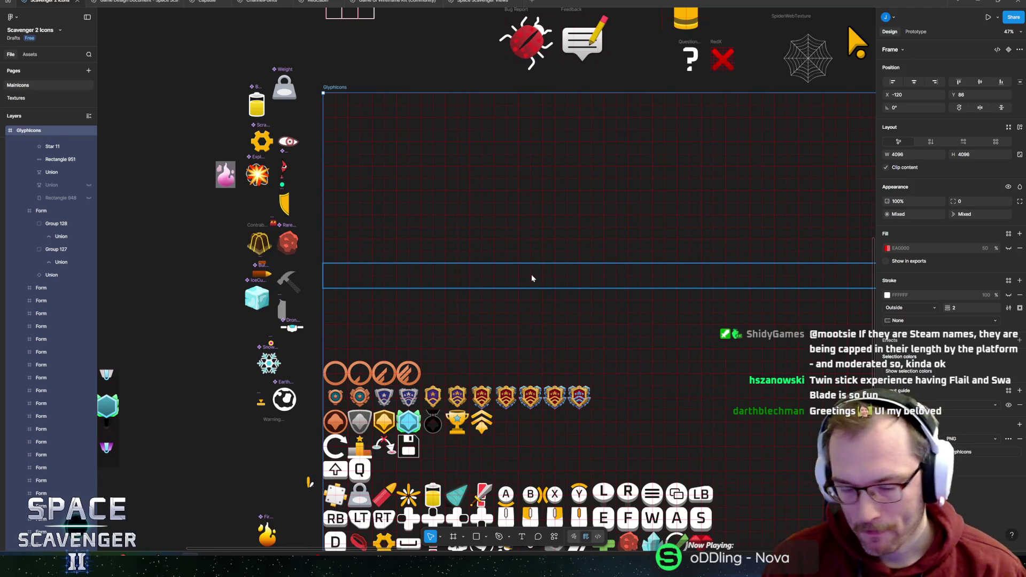
{"action": "key", "text": "alt+Tab"}
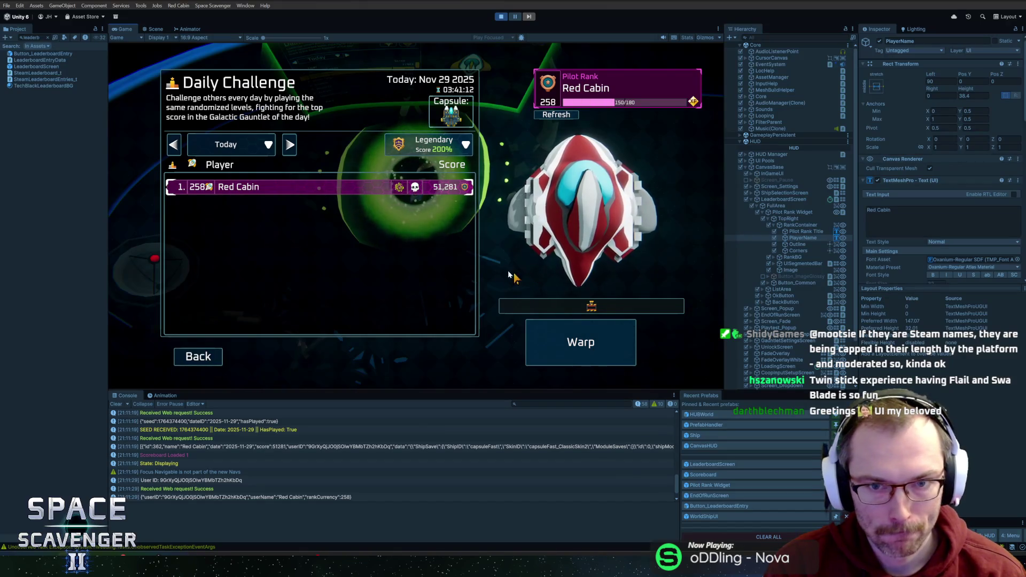
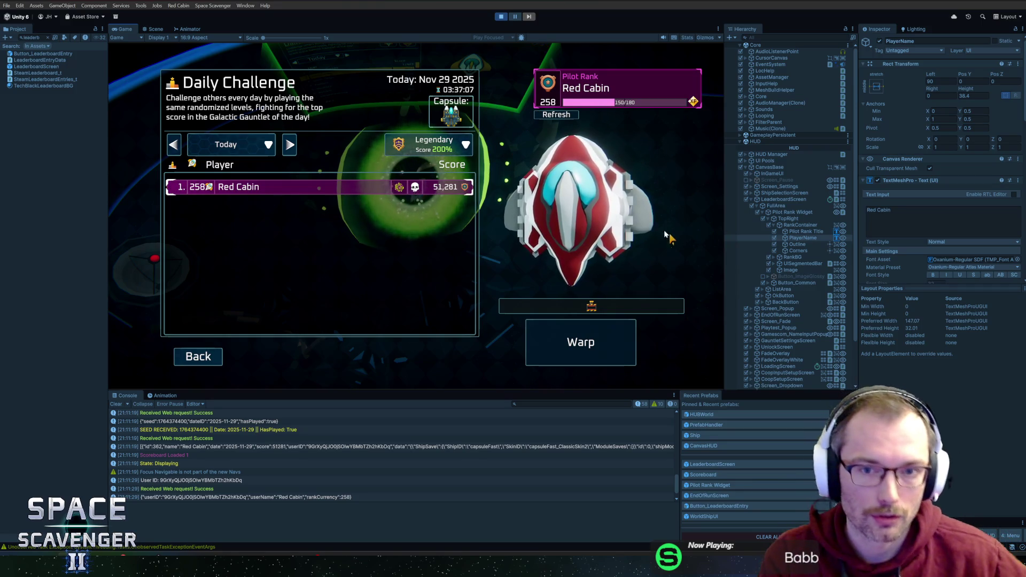
Refresh the pilot rank data, clear the Console, view yesterday's scores, then stop Play mode
{"action": "left_click", "coordinate": [577, 115]}
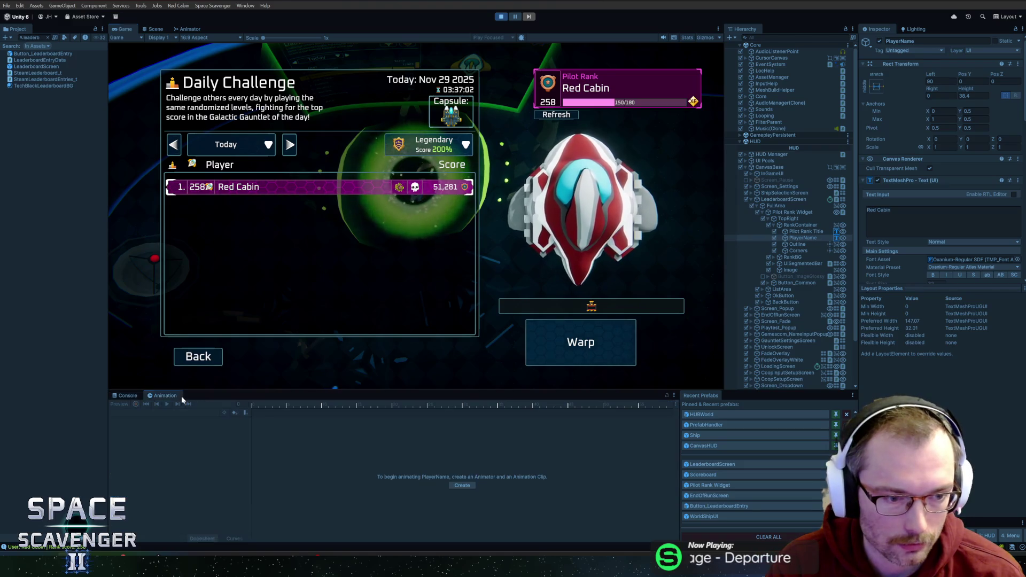
{"action": "left_click", "coordinate": [116, 404]}
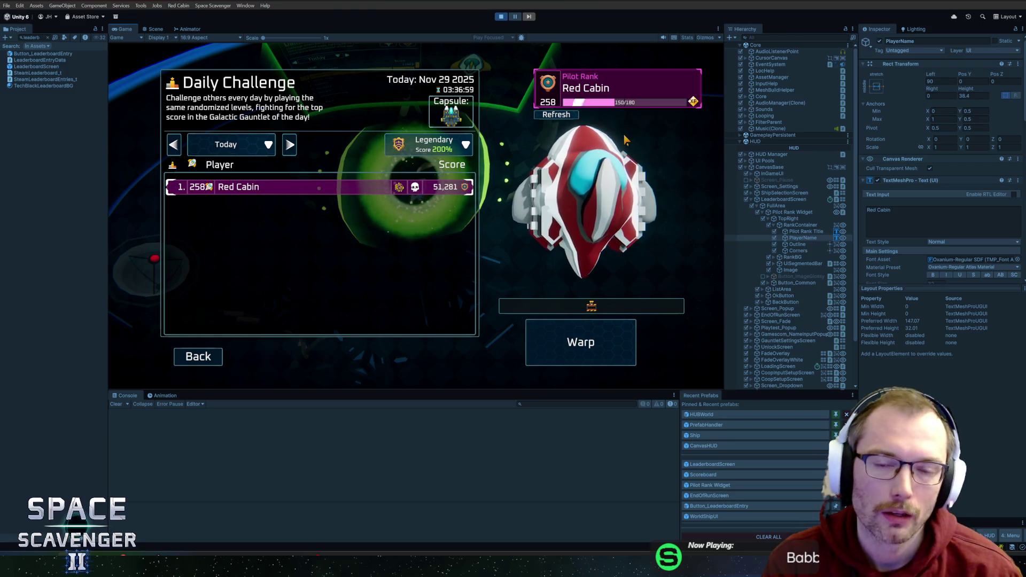
{"action": "key", "text": "Right"}
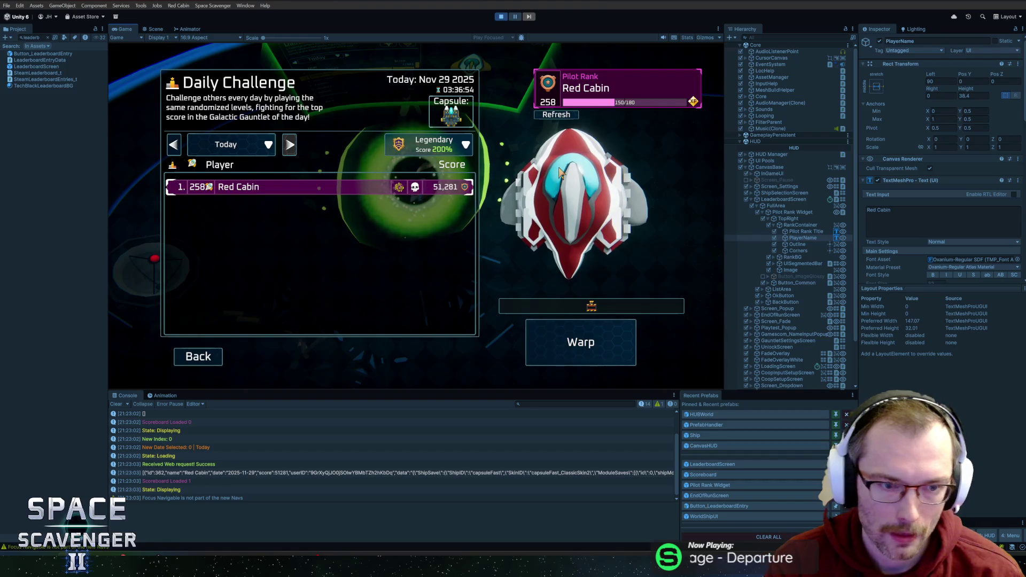
{"action": "key", "text": "ctrl+p"}
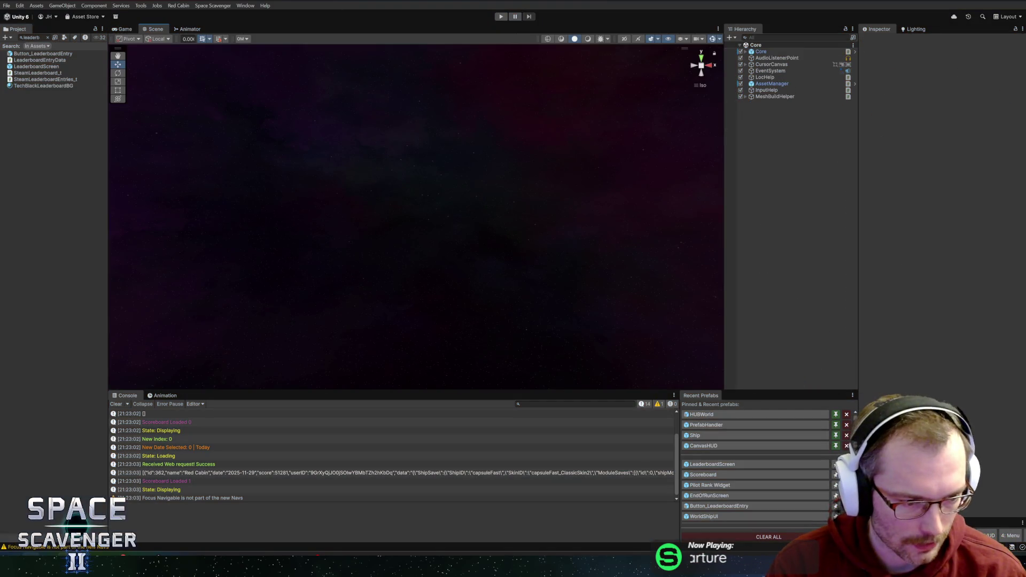
{"action": "right_click", "coordinate": [36, 567]}
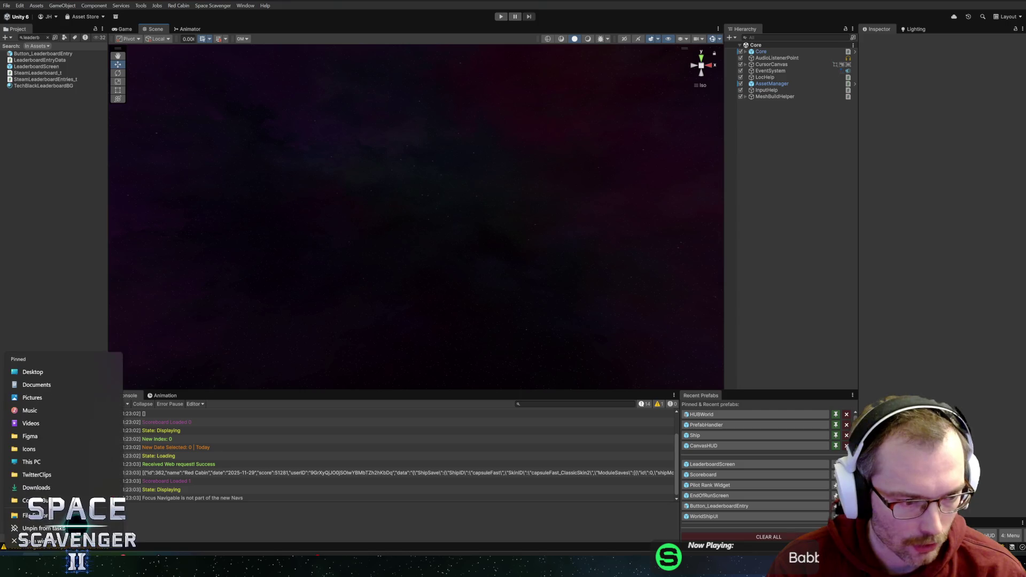
{"action": "left_click", "coordinate": [59, 498]}
{"action": "right_click", "coordinate": [36, 567]}
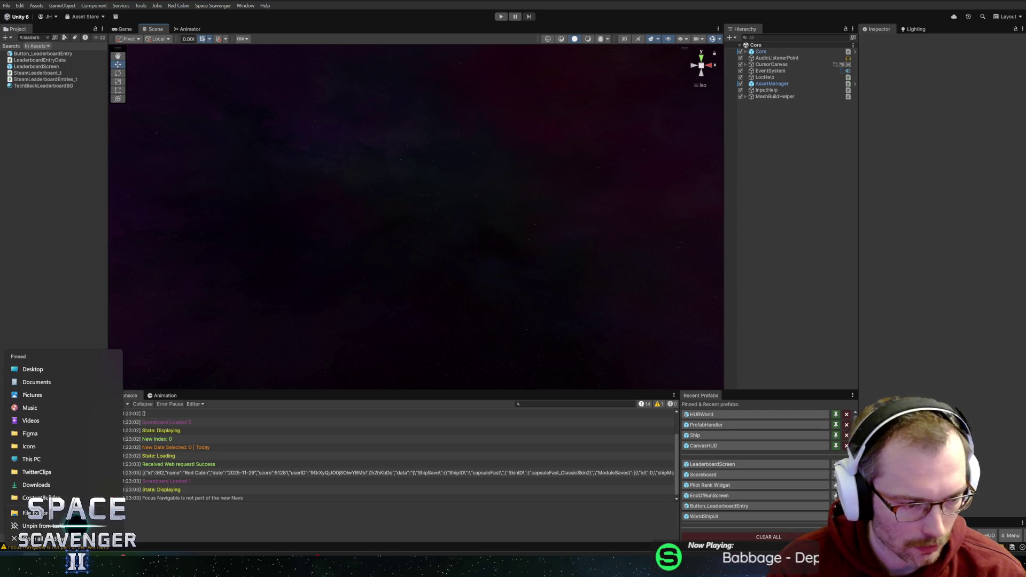
{"action": "left_click", "coordinate": [38, 447]}
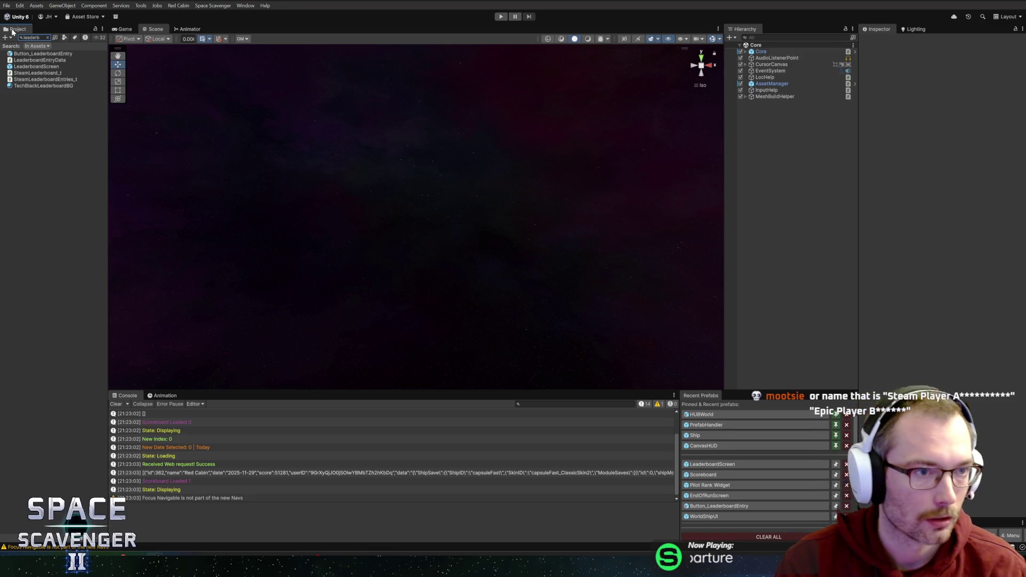
Search the Project window for 'glyph' and select the Glyphicons texture
{"action": "left_click", "coordinate": [47, 38]}
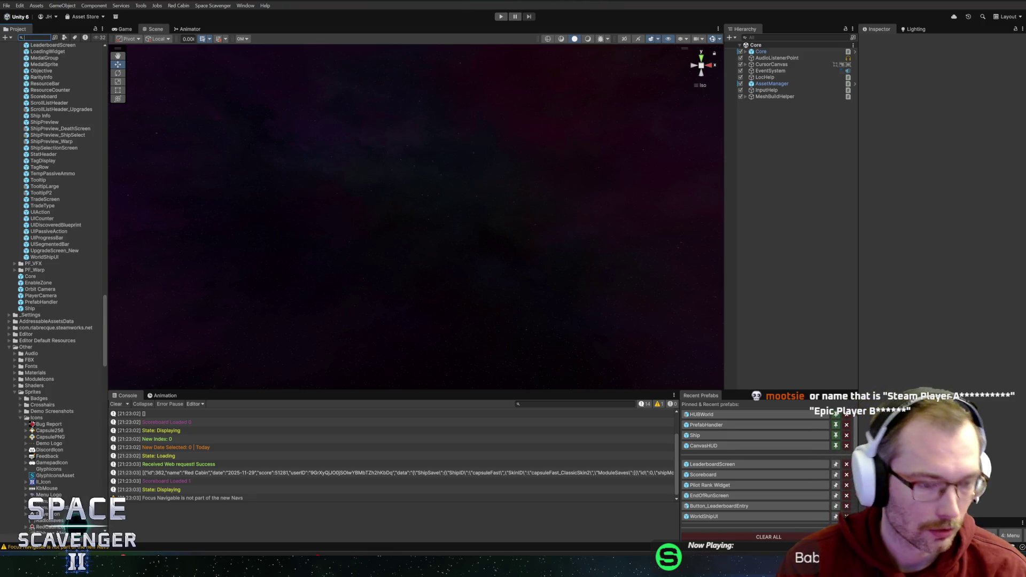
{"action": "type", "text": "glyph"}
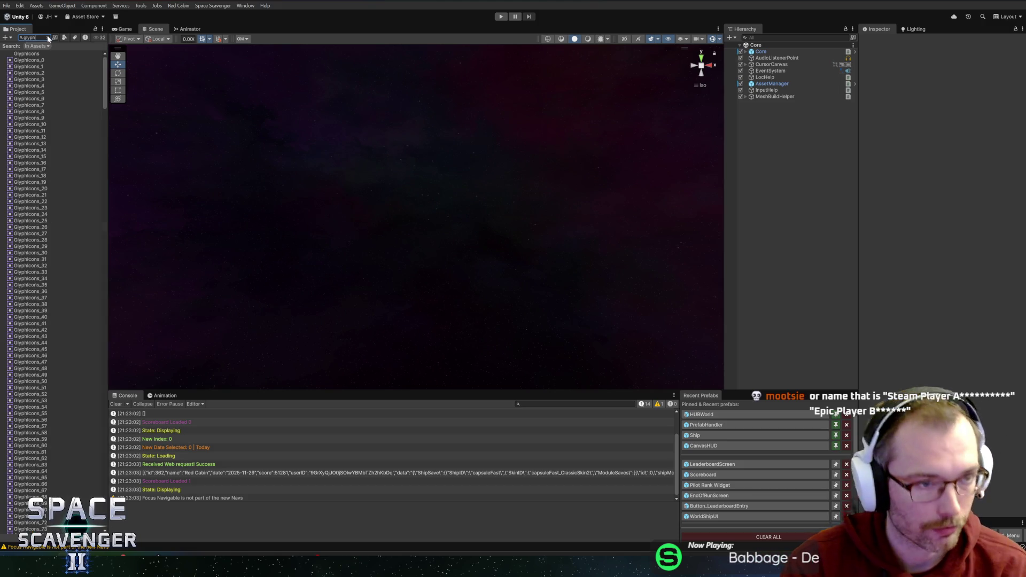
{"action": "left_click", "coordinate": [28, 54]}
{"action": "left_click", "coordinate": [48, 37]}
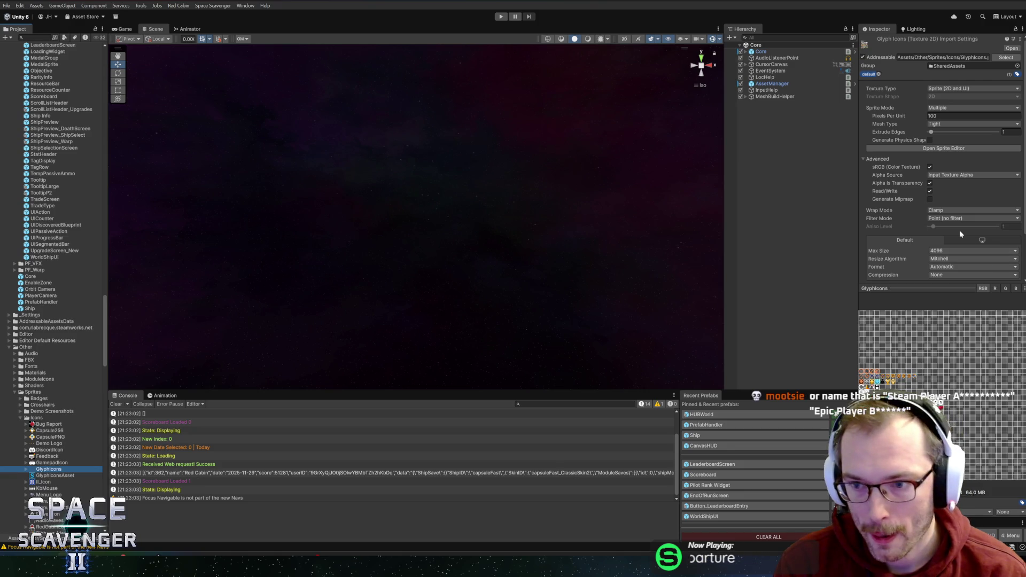
Open the Glyphicons sheet in the Sprite Editor and select the first ring icon
{"action": "left_click", "coordinate": [953, 148]}
{"action": "left_click", "coordinate": [293, 241]}
{"action": "left_click", "coordinate": [220, 215]}
{"action": "left_click", "coordinate": [633, 414]}
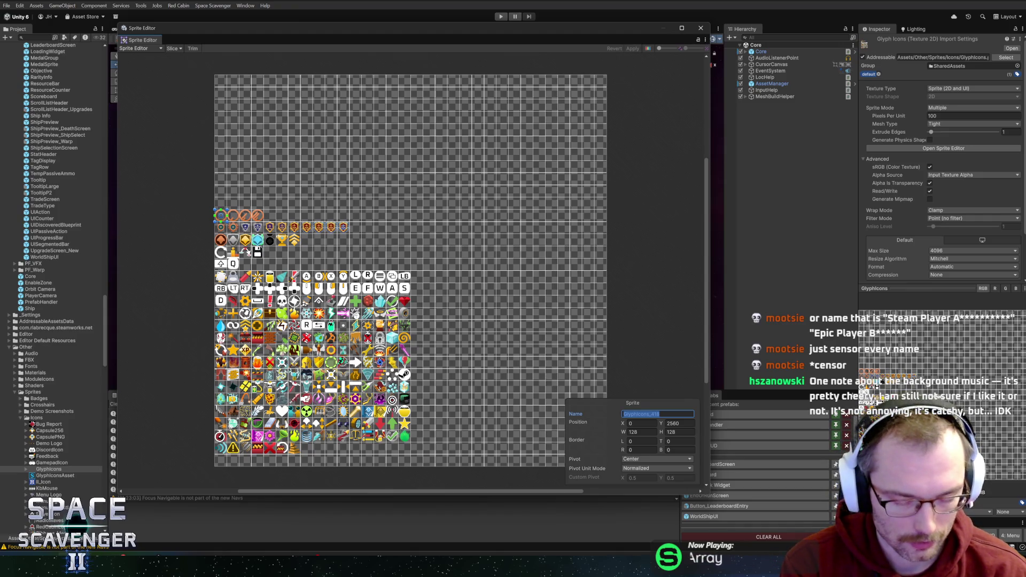
Name the four top-left ring sprites PilotRank01 through PilotRank04
{"action": "type", "text": "Pil"}
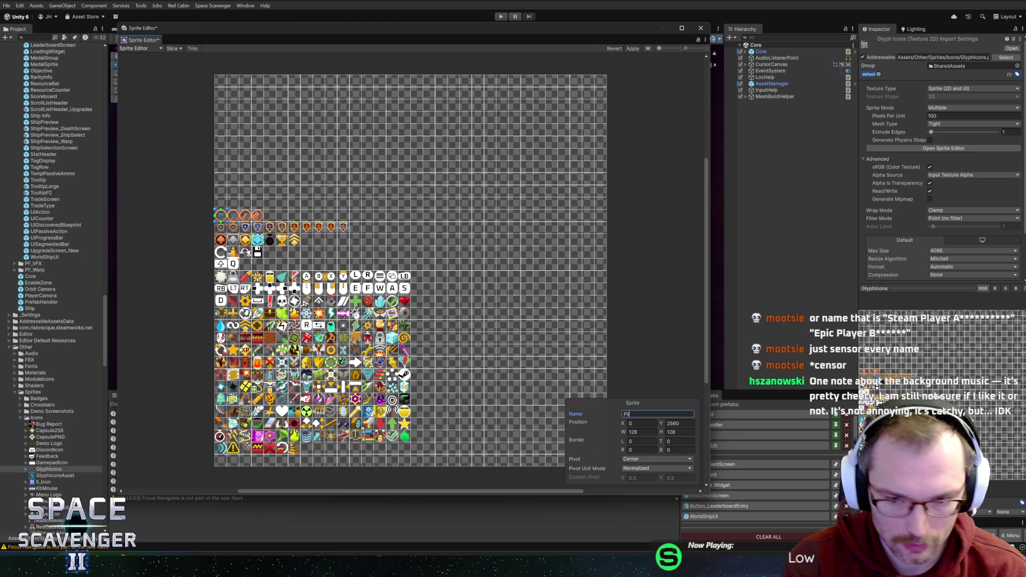
{"action": "type", "text": "otRank"}
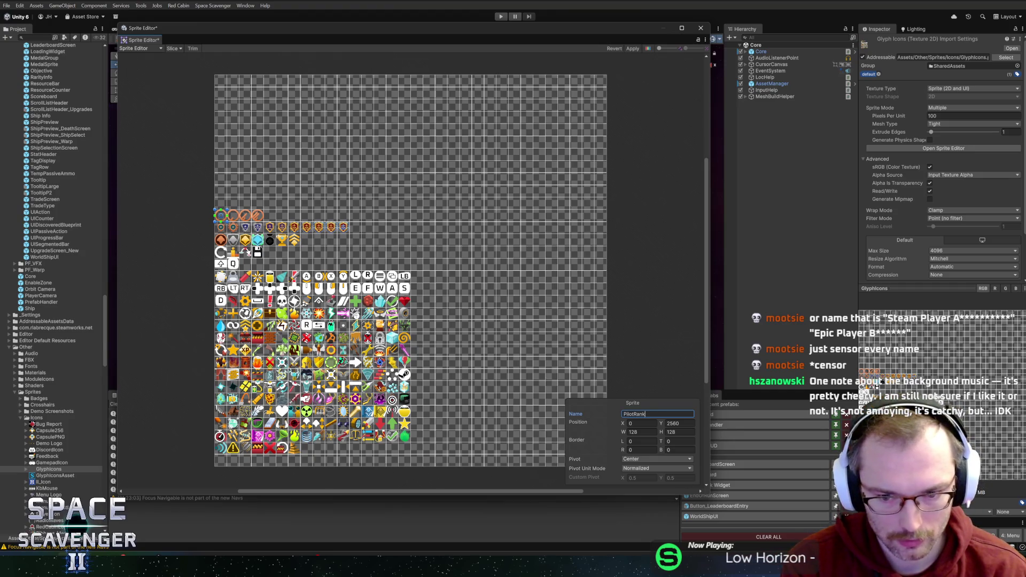
{"action": "type", "text": "01"}
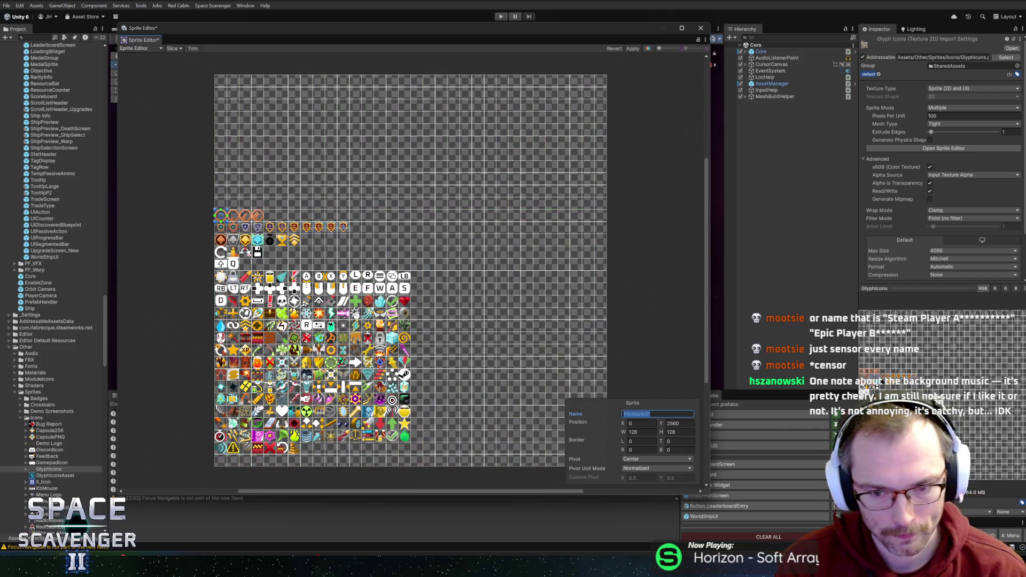
{"action": "left_click", "coordinate": [235, 218]}
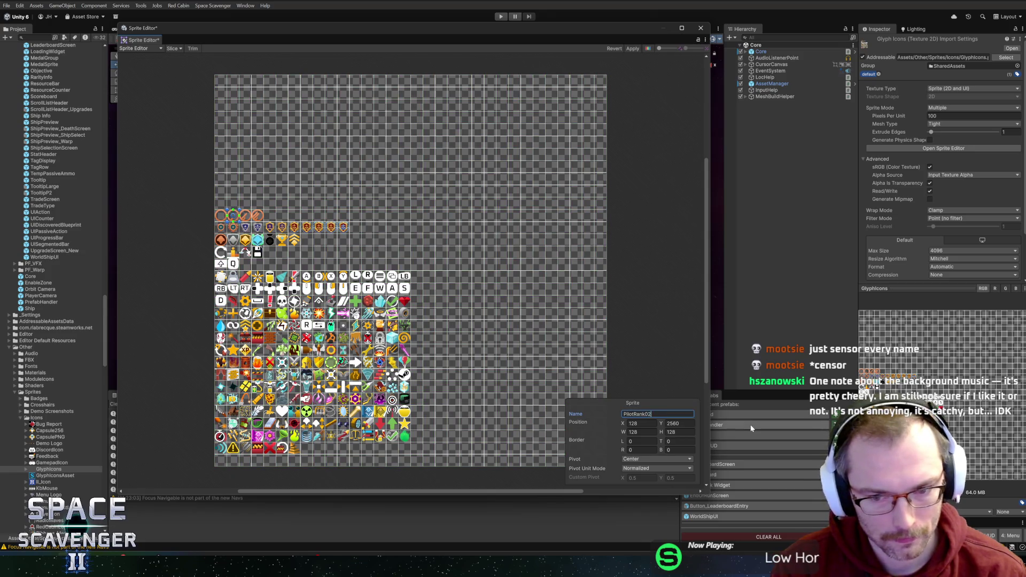
{"action": "left_click", "coordinate": [248, 219]}
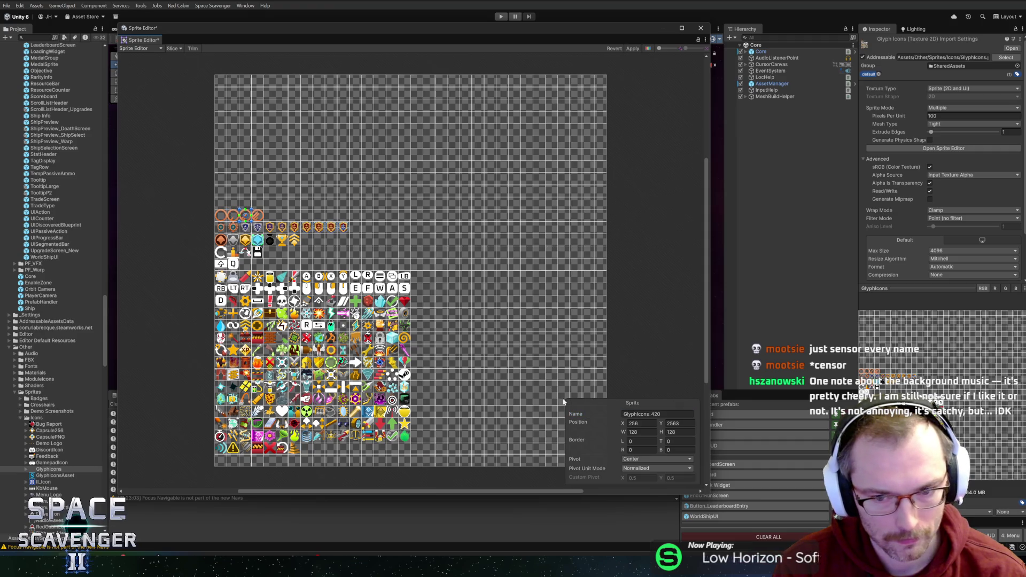
{"action": "left_click", "coordinate": [657, 414]}
{"action": "type", "text": "PilotRank03"}
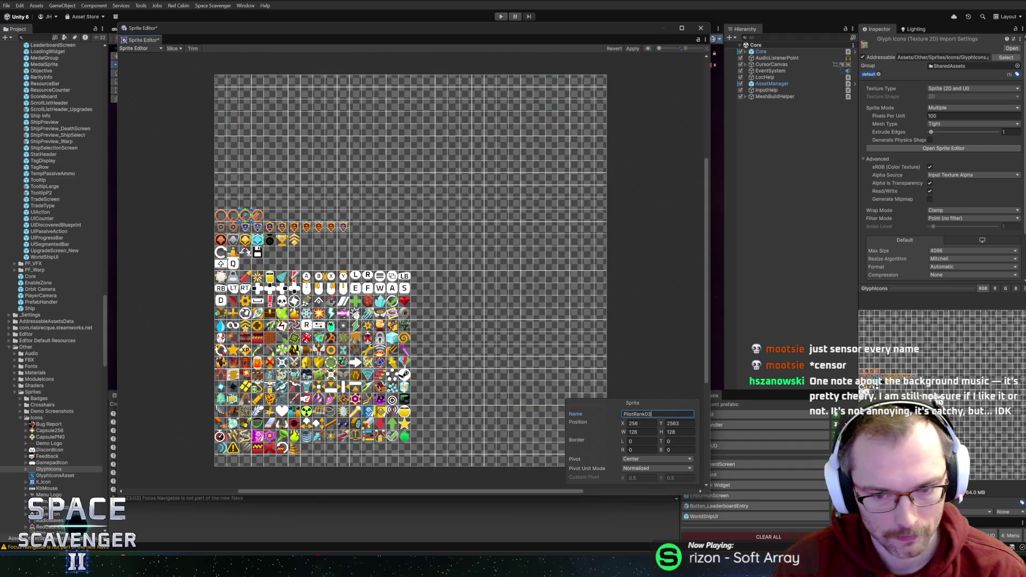
{"action": "left_click", "coordinate": [258, 216]}
{"action": "left_click", "coordinate": [658, 414]}
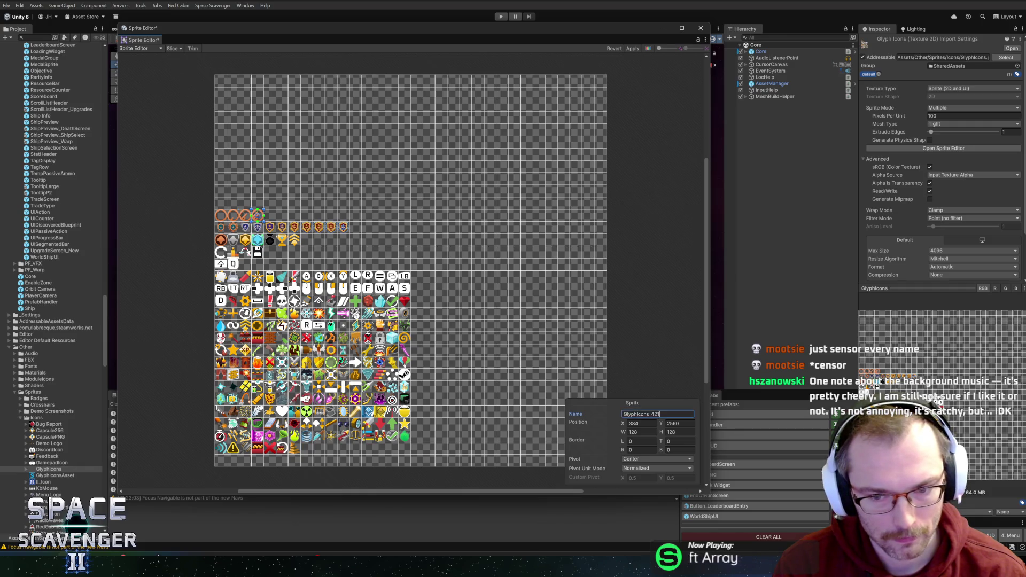
{"action": "type", "text": "PilotRank01"}
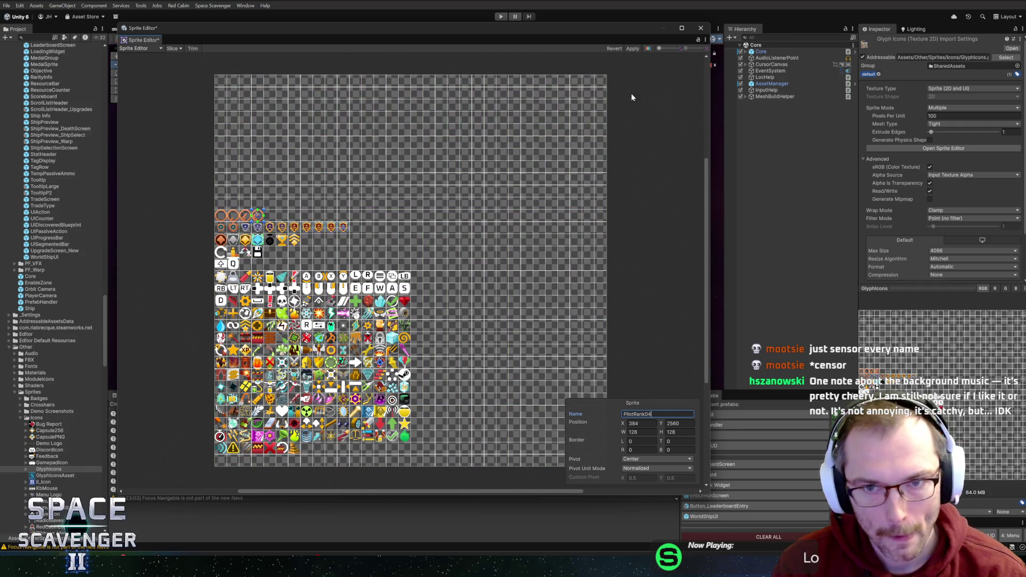
Apply the sprite edits, verify the ring icons' new names, and close the Sprite Editor
{"action": "left_click", "coordinate": [633, 50]}
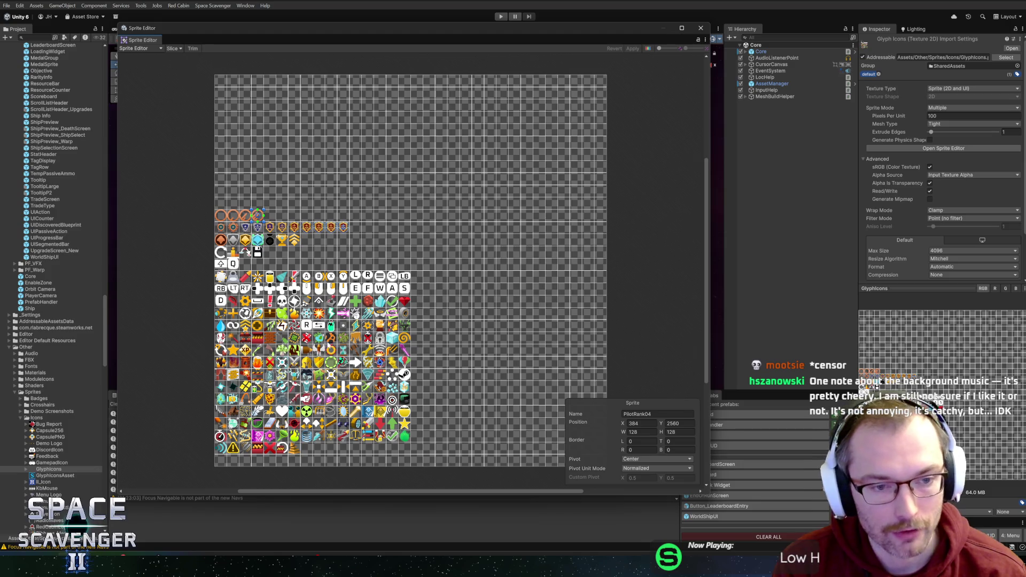
{"action": "left_click", "coordinate": [244, 216]}
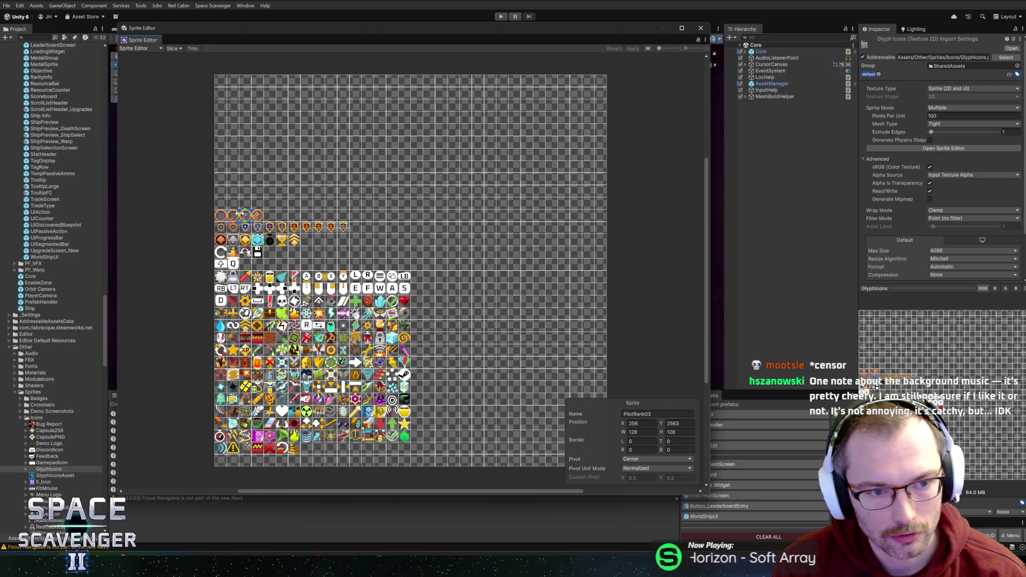
{"action": "left_click", "coordinate": [223, 216]}
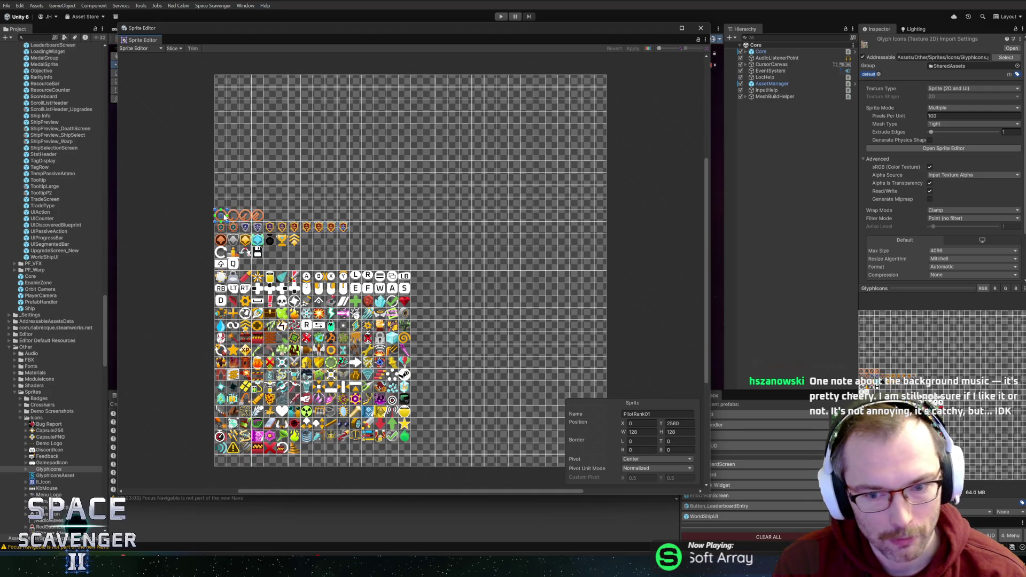
{"action": "left_click", "coordinate": [259, 216]}
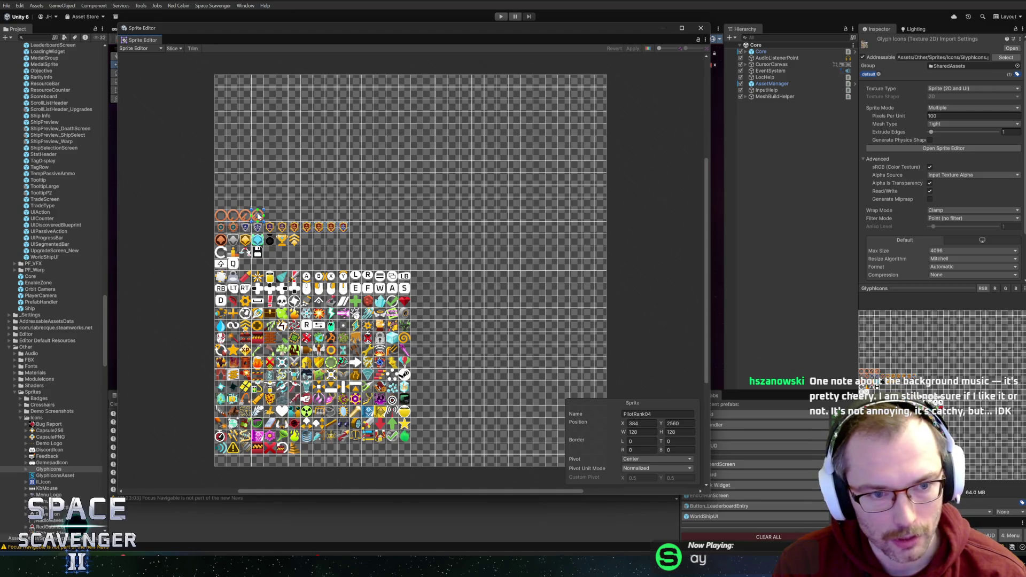
{"action": "left_click", "coordinate": [294, 242]}
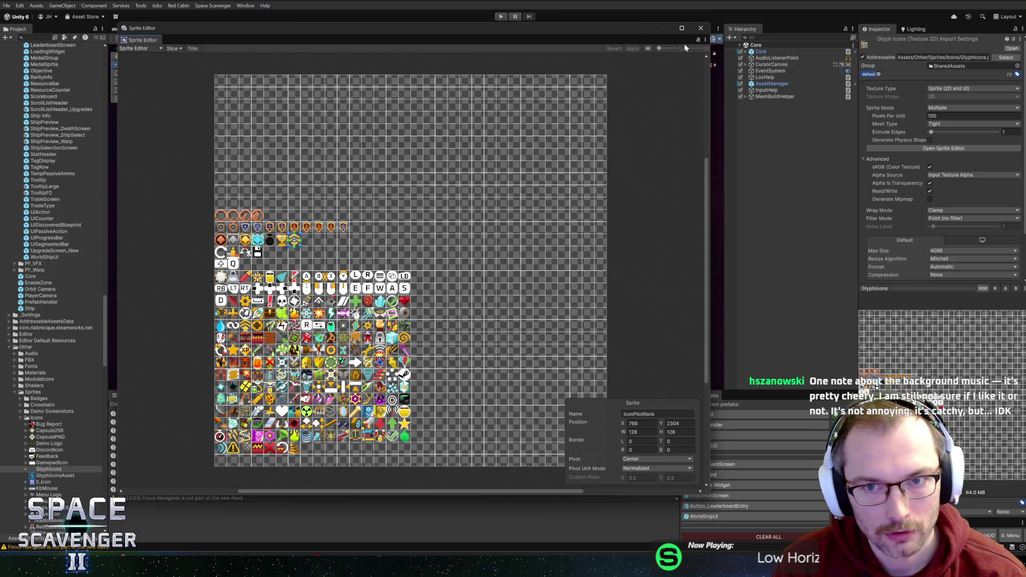
{"action": "left_click", "coordinate": [701, 28]}
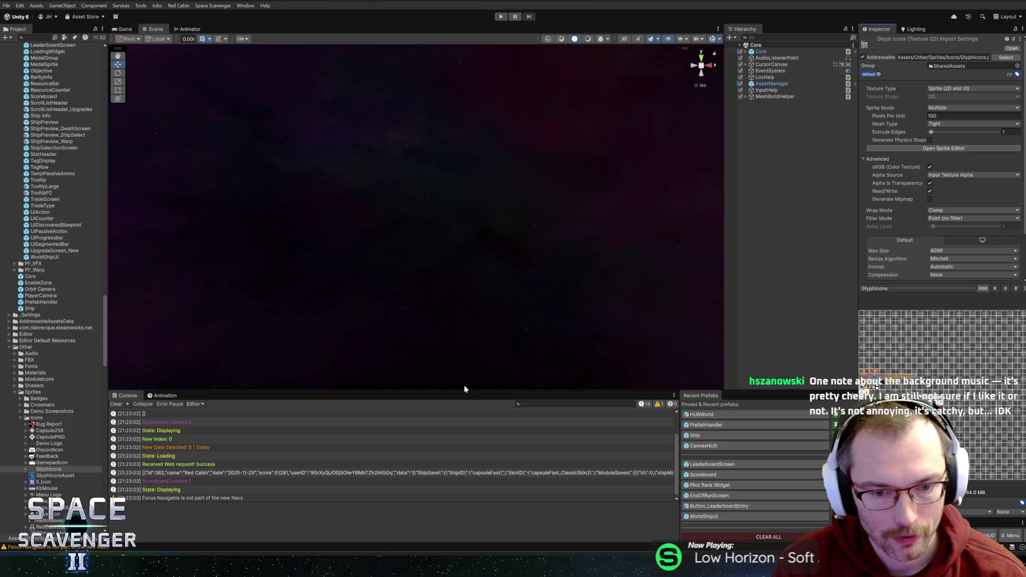
Widen the Hierarchy and Inspector panels and raise the Console divider to show more rows
{"action": "left_click_drag", "start_coordinate": [467, 386], "coordinate": [472, 375]}
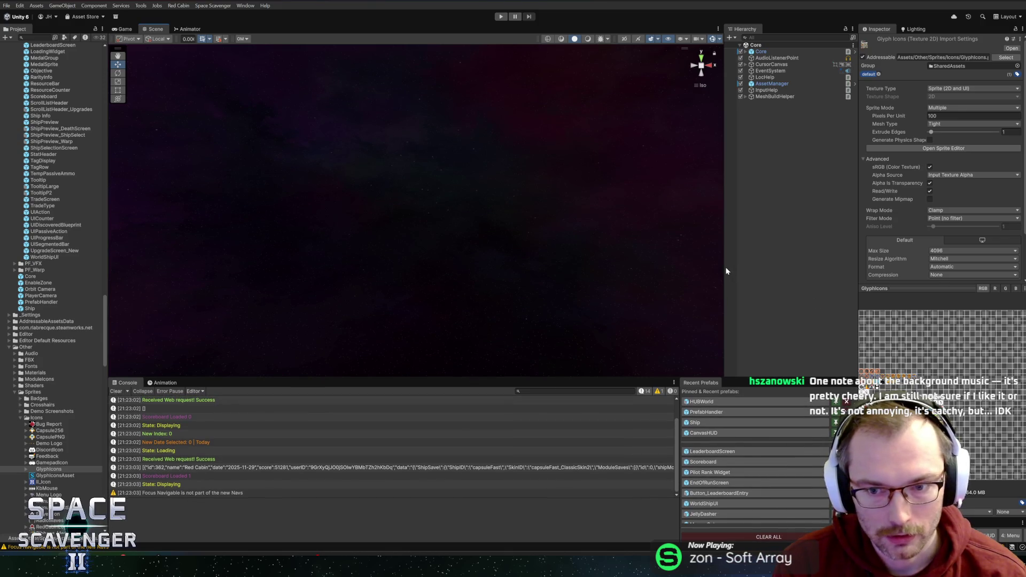
{"action": "left_click_drag", "start_coordinate": [726, 270], "coordinate": [709, 269]}
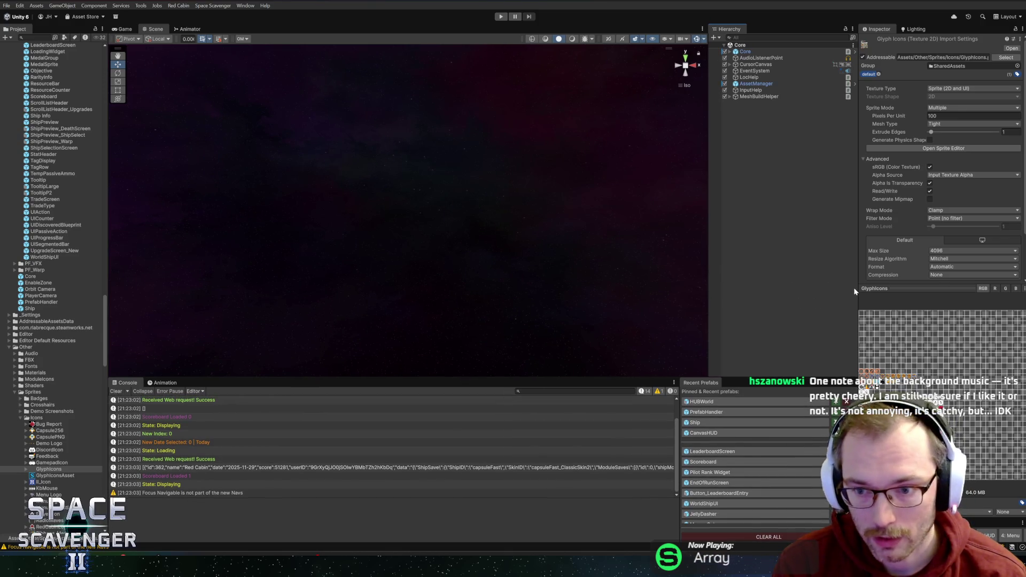
{"action": "left_click_drag", "start_coordinate": [857, 289], "coordinate": [819, 288]}
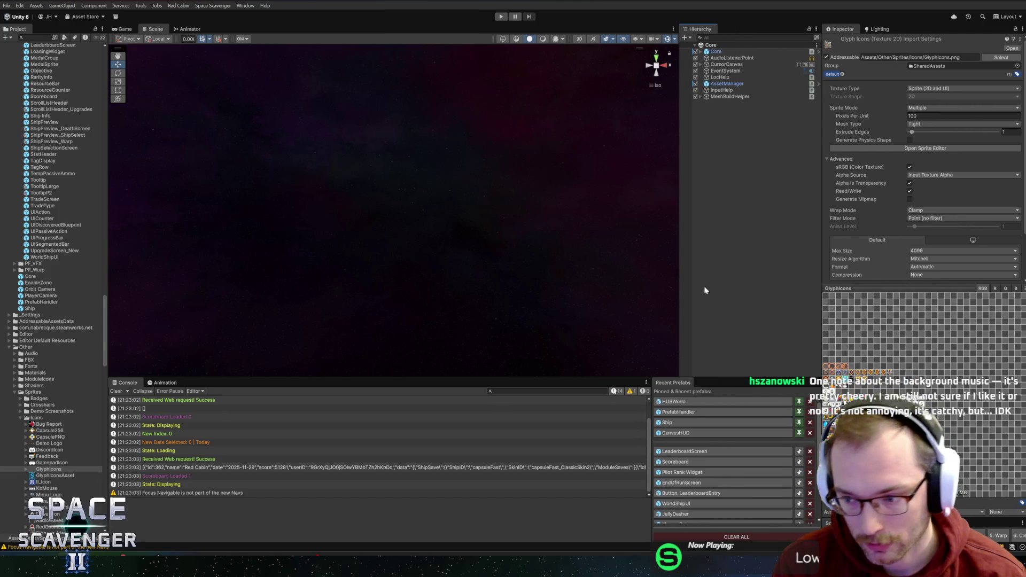
{"action": "left_click_drag", "start_coordinate": [681, 285], "coordinate": [686, 285]}
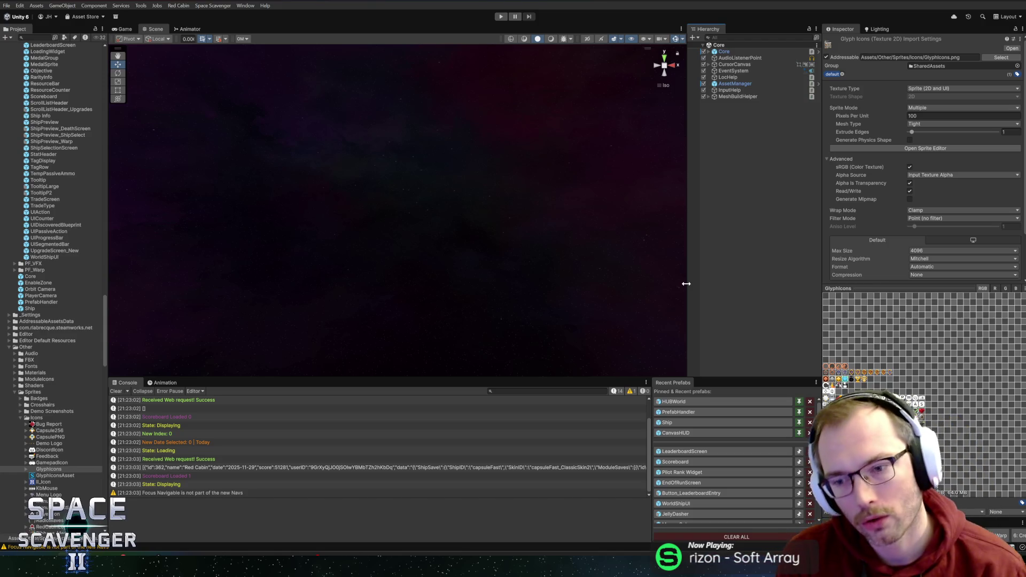
{"action": "left_click_drag", "start_coordinate": [685, 283], "coordinate": [666, 284]}
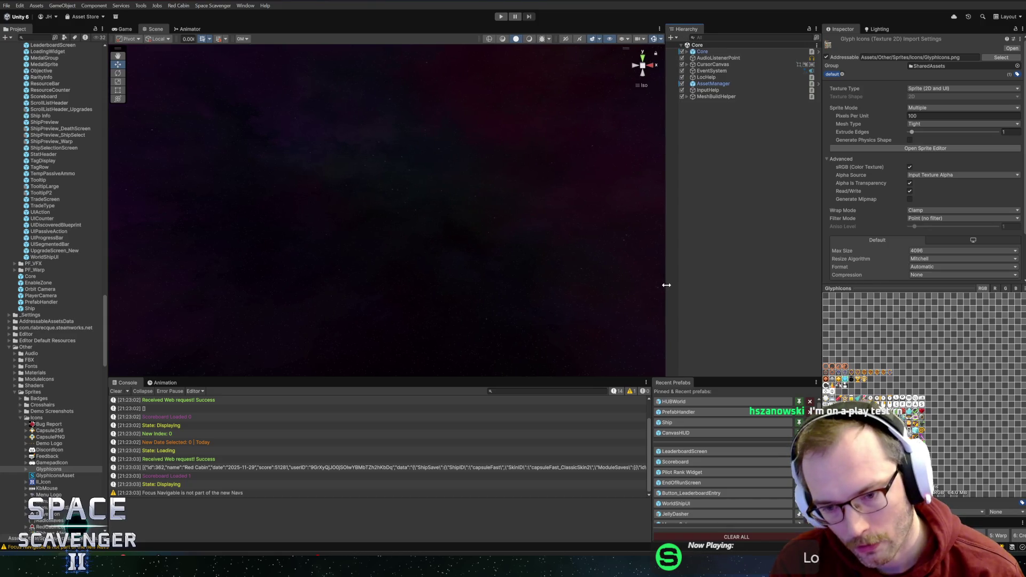
{"action": "left_click_drag", "start_coordinate": [591, 377], "coordinate": [591, 349]}
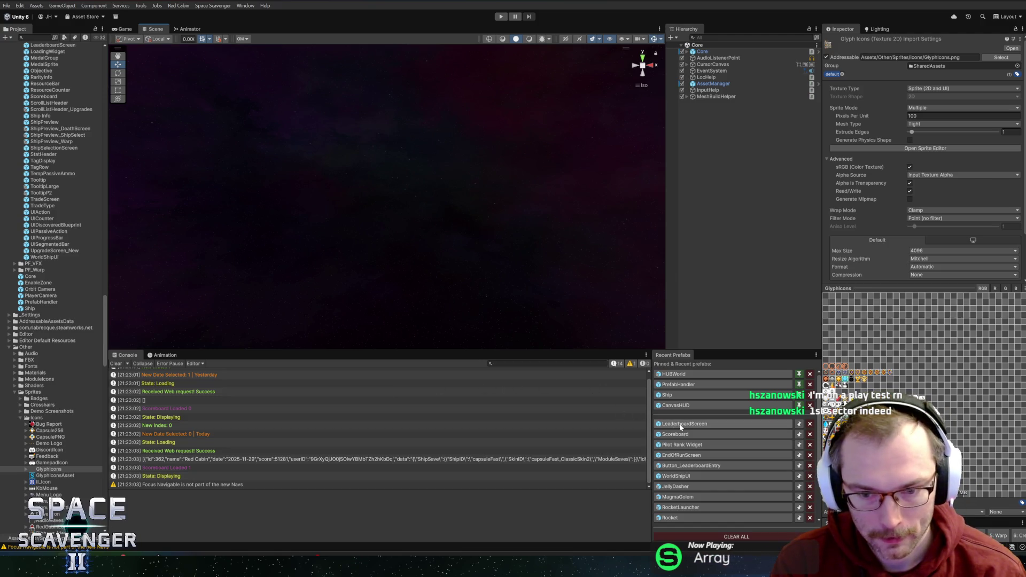
Open the Pilot Rank Widget prefab and rename RankOutline to RankIcon
{"action": "left_click", "coordinate": [681, 445]}
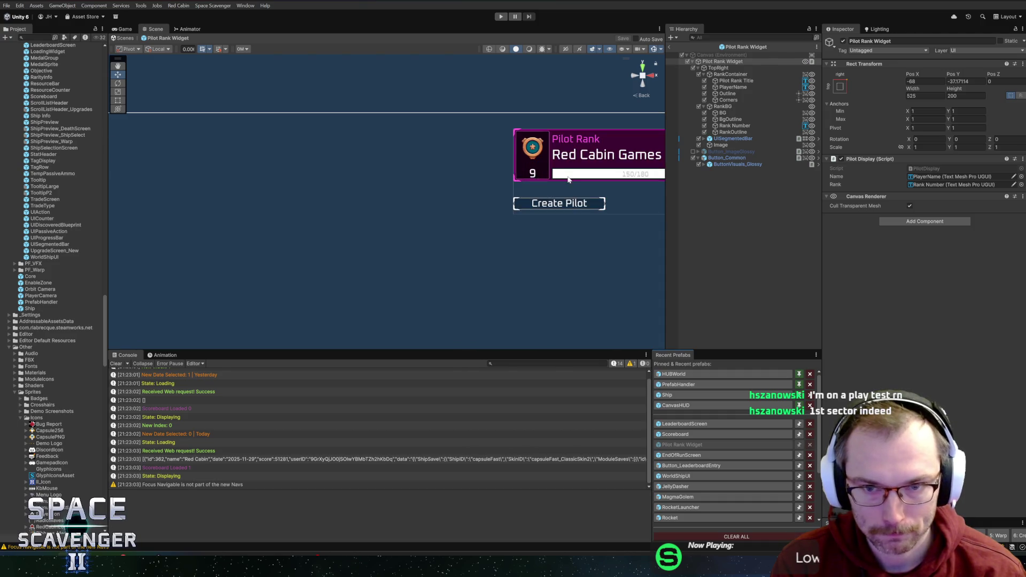
{"action": "left_click", "coordinate": [738, 132]}
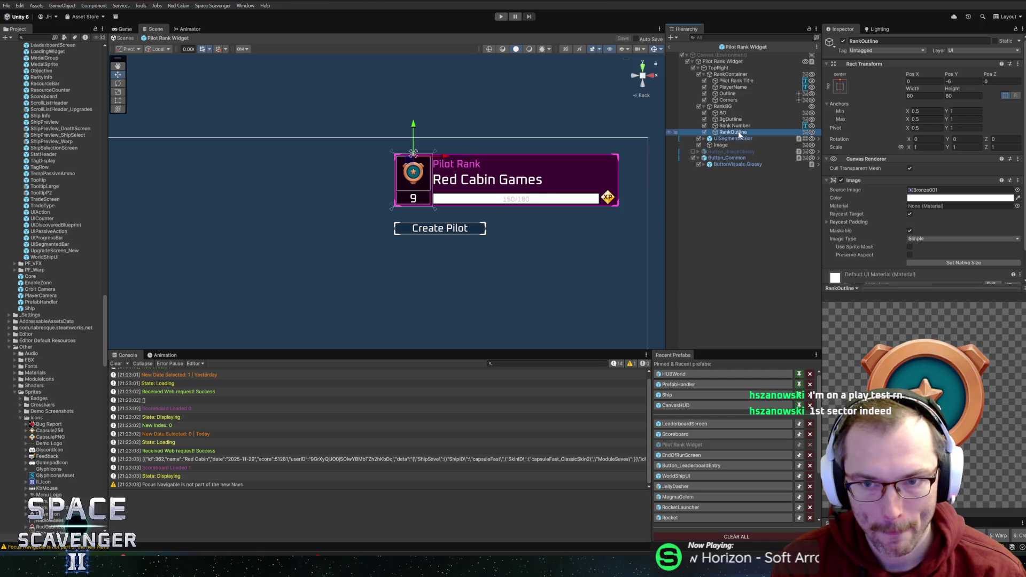
{"action": "key", "text": "F2"}
{"action": "key", "text": "End"}
{"action": "key", "text": "BackSpace"}
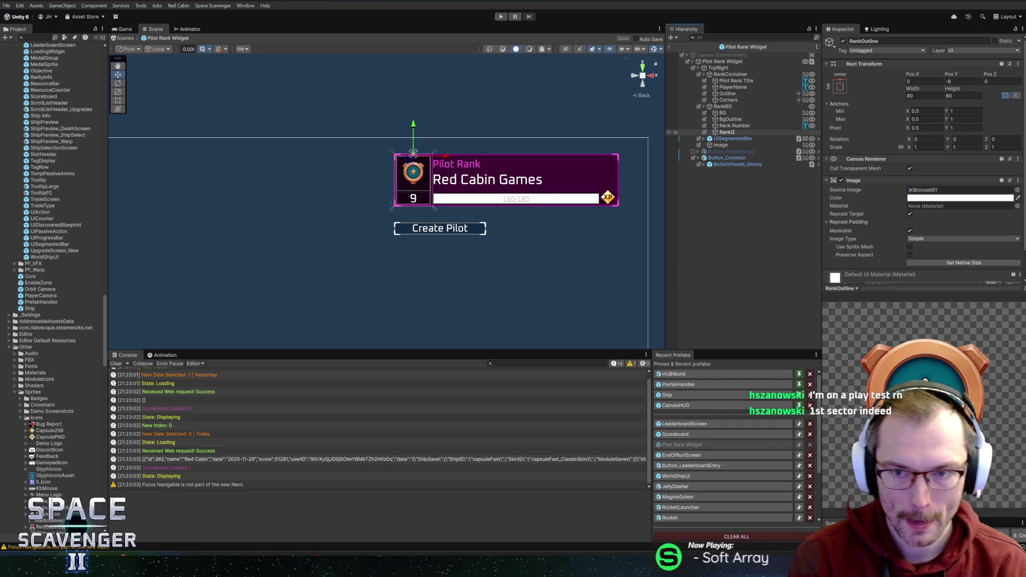
{"action": "key", "text": "BackSpace"}
{"action": "type", "text": "Icon"}
{"action": "key", "text": "Return"}
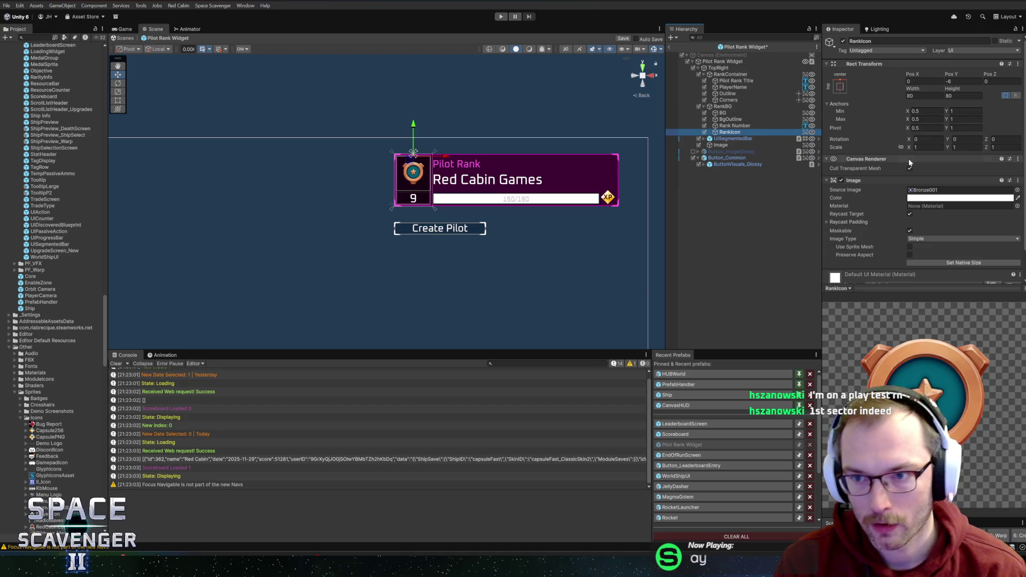
Set RankIcon's Source Image to the PilotRank04 sprite
{"action": "left_click", "coordinate": [1018, 191]}
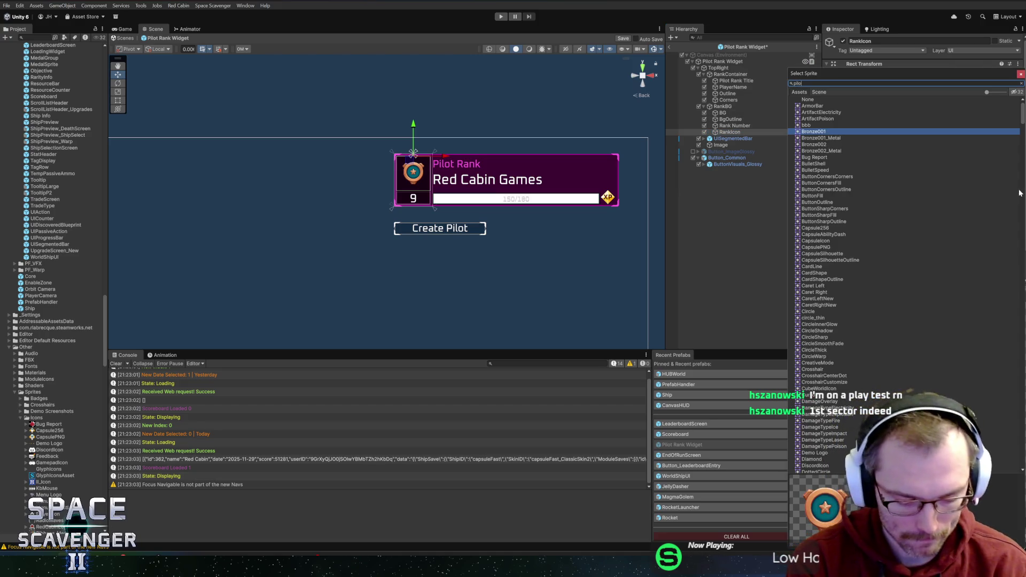
{"action": "type", "text": "t"}
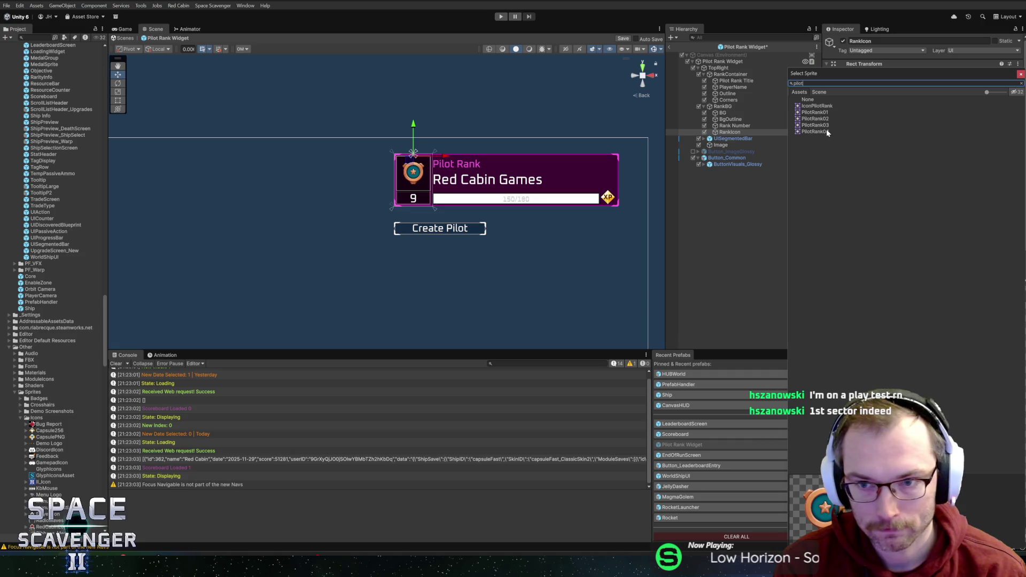
{"action": "double_click", "coordinate": [826, 129]}
{"action": "scroll", "coordinate": [598, 210], "scroll_direction": "up", "scroll_amount": 5}
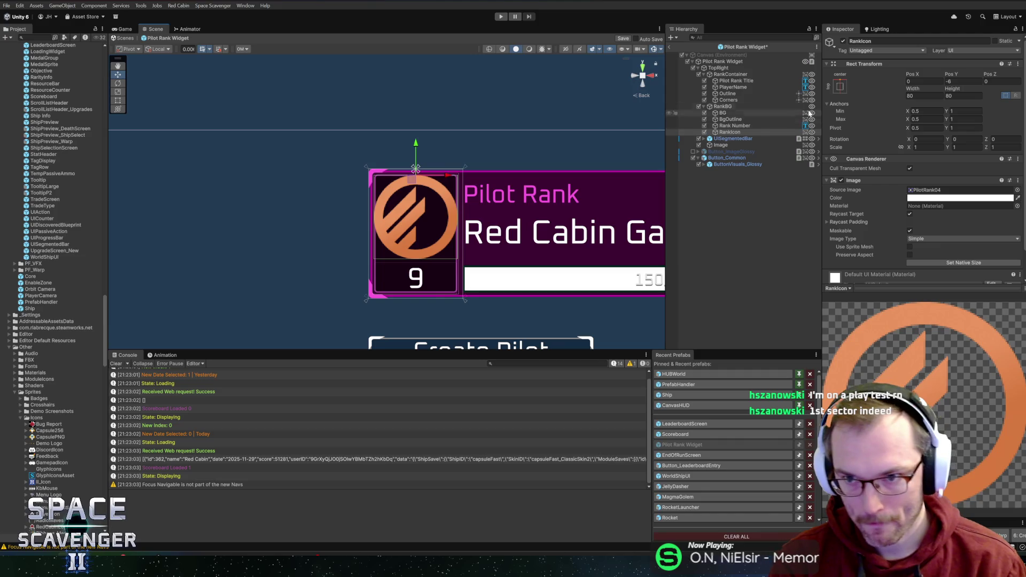
{"action": "left_click", "coordinate": [731, 107]}
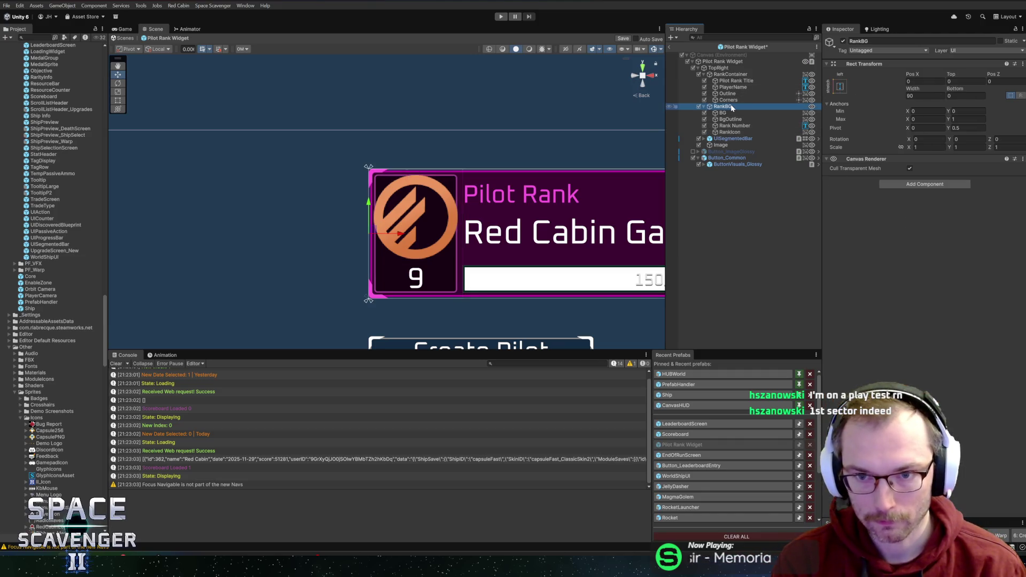
{"action": "left_click", "coordinate": [729, 132]}
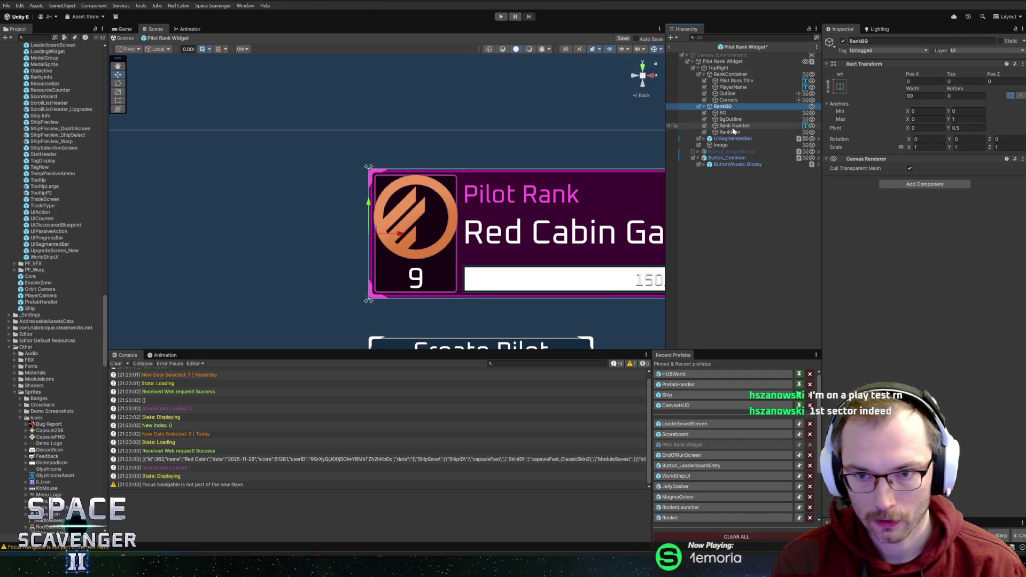
{"action": "left_click", "coordinate": [840, 86]}
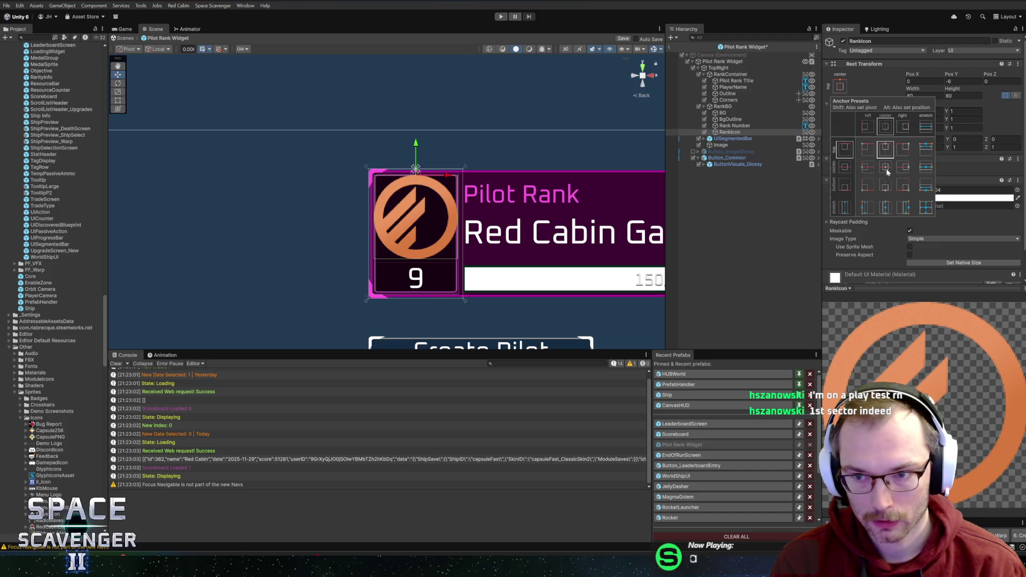
Apply the top-stretch anchor preset to RankIcon, preserve aspect, and set Left and Right to 8
{"action": "left_click", "coordinate": [926, 152]}
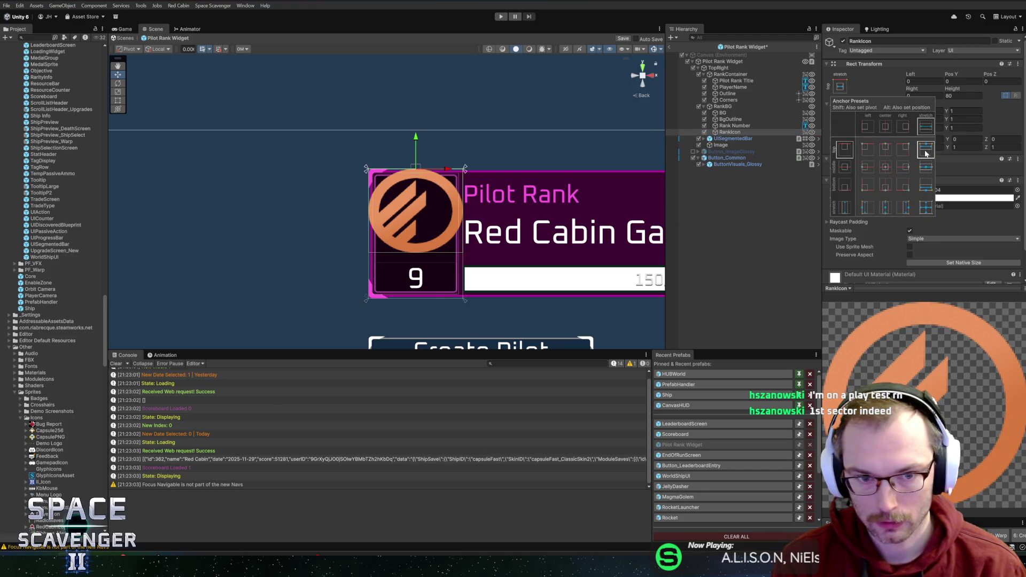
{"action": "left_click", "coordinate": [910, 255]}
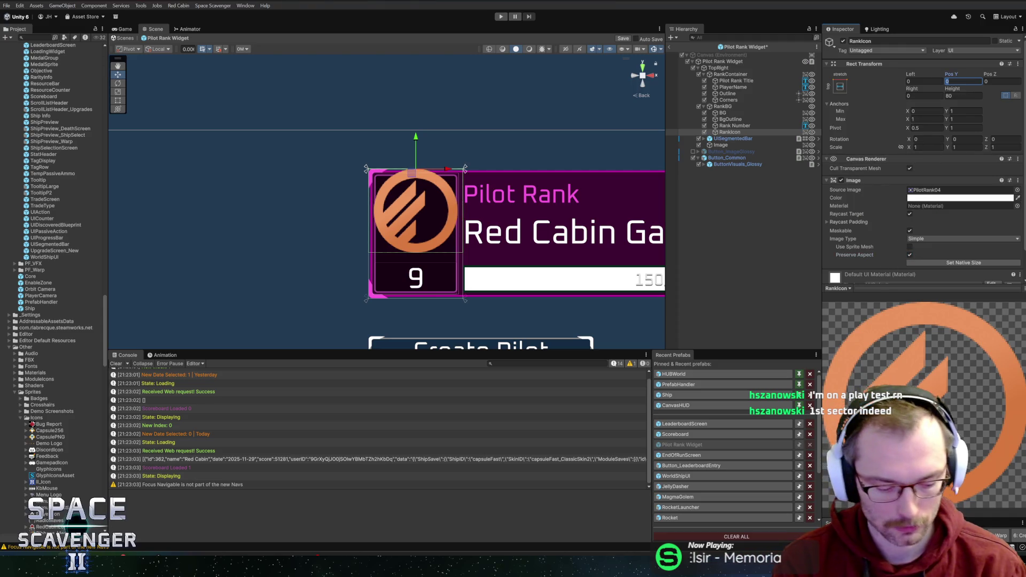
{"action": "type", "text": "-6"}
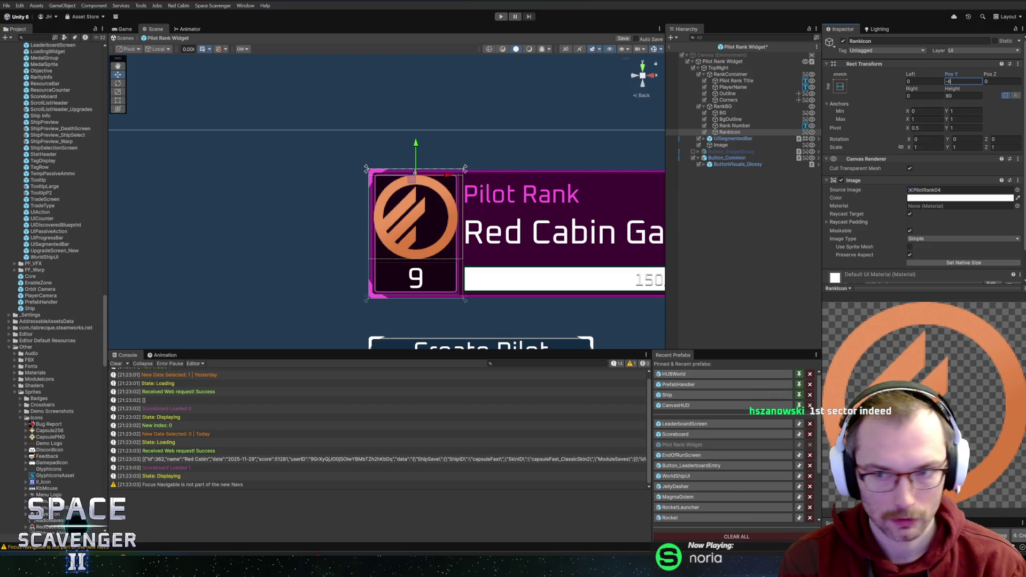
{"action": "type", "text": "0"}
{"action": "key", "text": "BackSpace"}
{"action": "key", "text": "BackSpace"}
{"action": "type", "text": "8"}
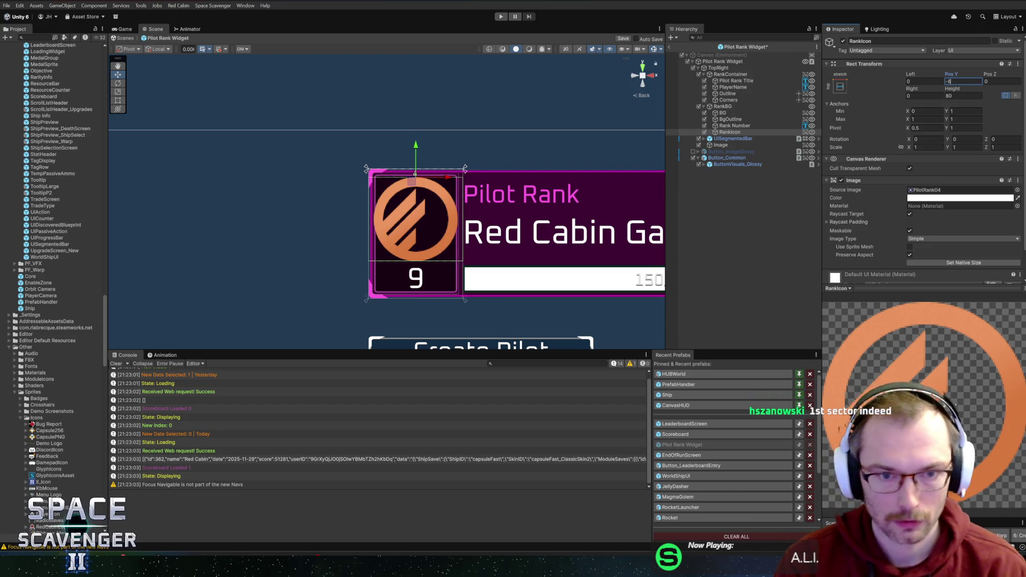
{"action": "left_click", "coordinate": [924, 81]}
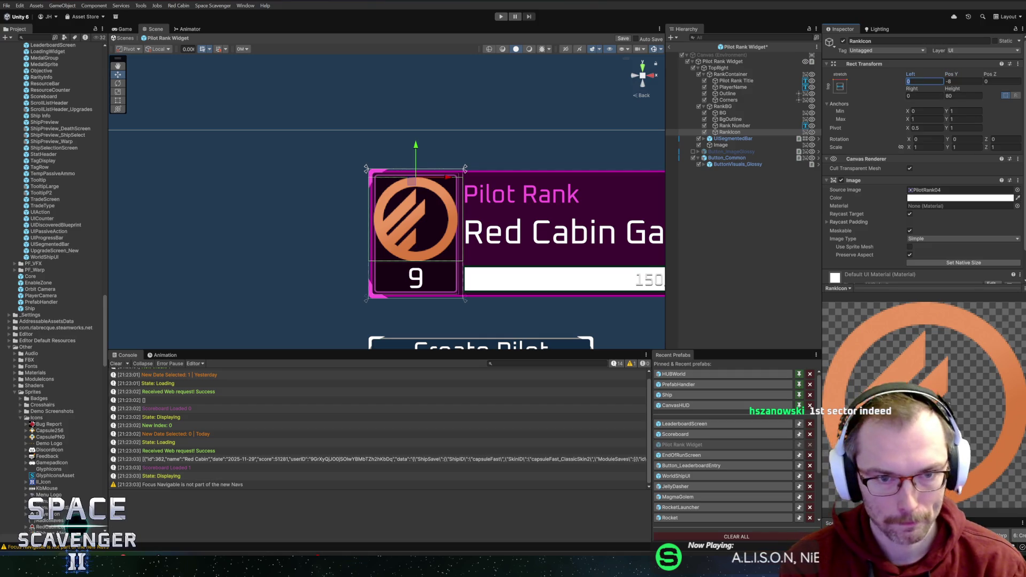
{"action": "type", "text": "8"}
{"action": "key", "text": "Tab"}
{"action": "key", "text": "Tab"}
{"action": "key", "text": "Tab"}
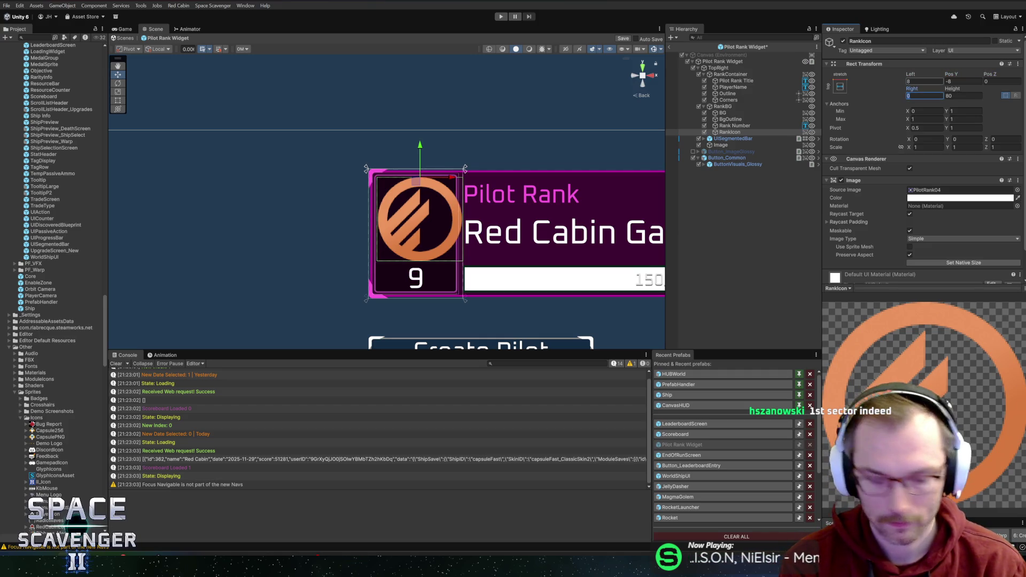
{"action": "type", "text": "8"}
{"action": "key", "text": "Return"}
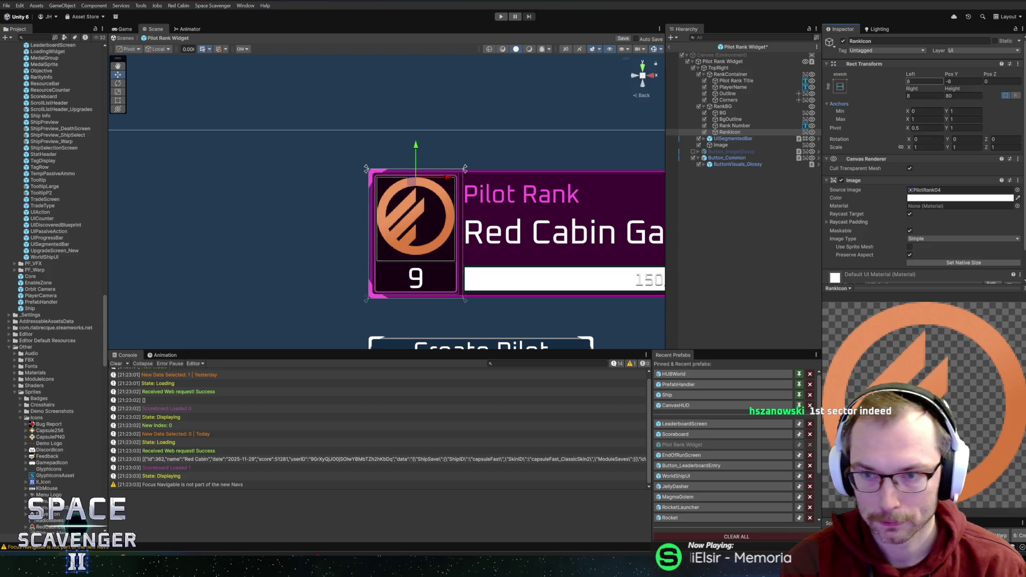
Set RankIcon's height to 72 and Pos Y to -12, and save the prefab
{"action": "left_click_drag", "start_coordinate": [951, 89], "coordinate": [931, 92]}
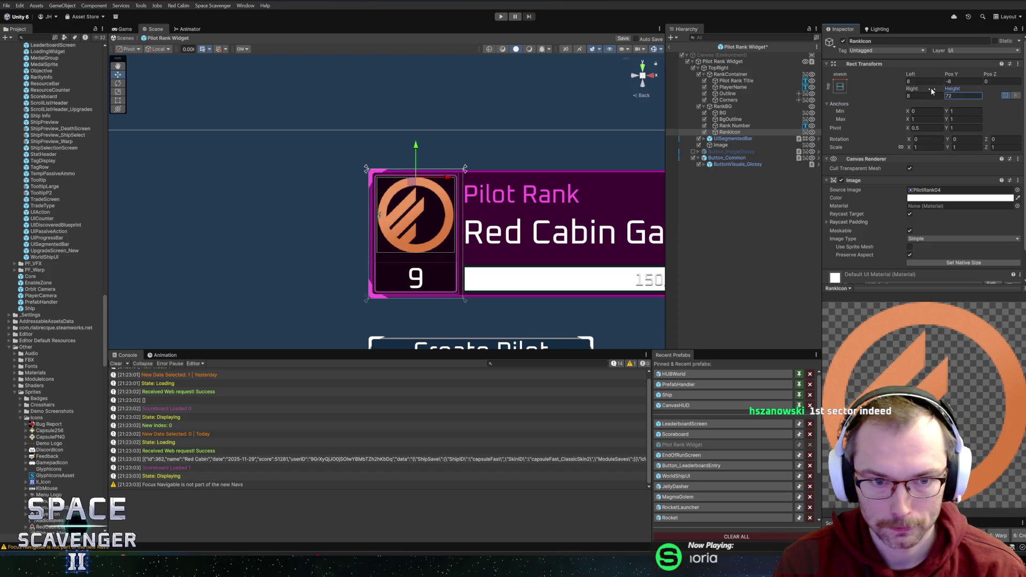
{"action": "left_click", "coordinate": [965, 82]}
{"action": "type", "text": "-12"}
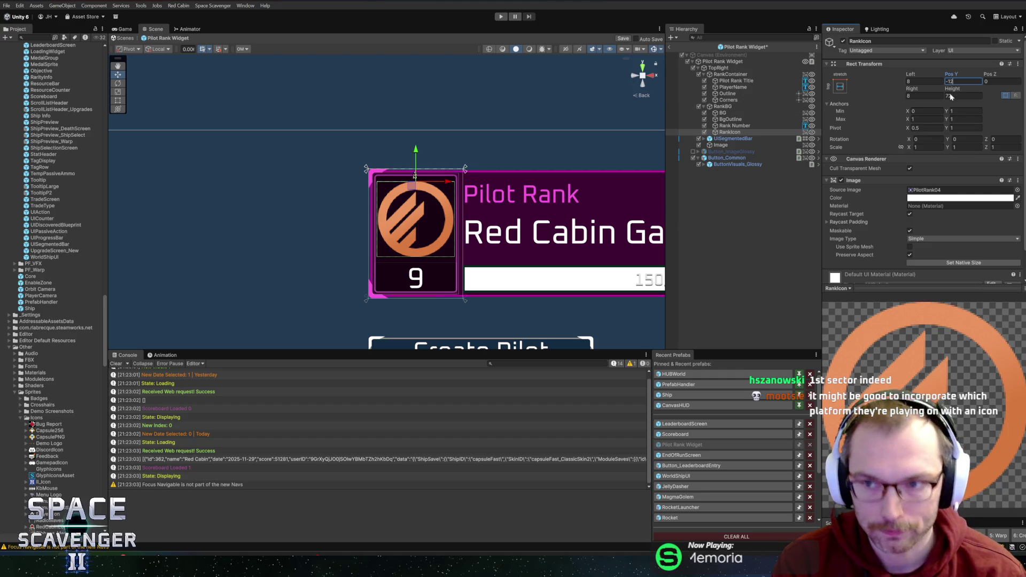
{"action": "key", "text": "ctrl+s"}
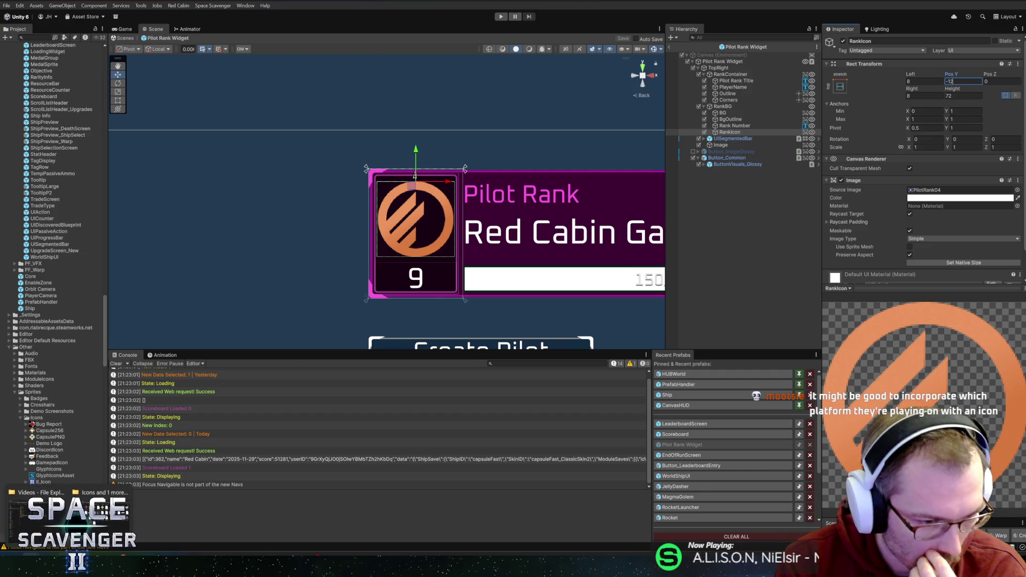
{"action": "mouse_move", "coordinate": [45, 548]}
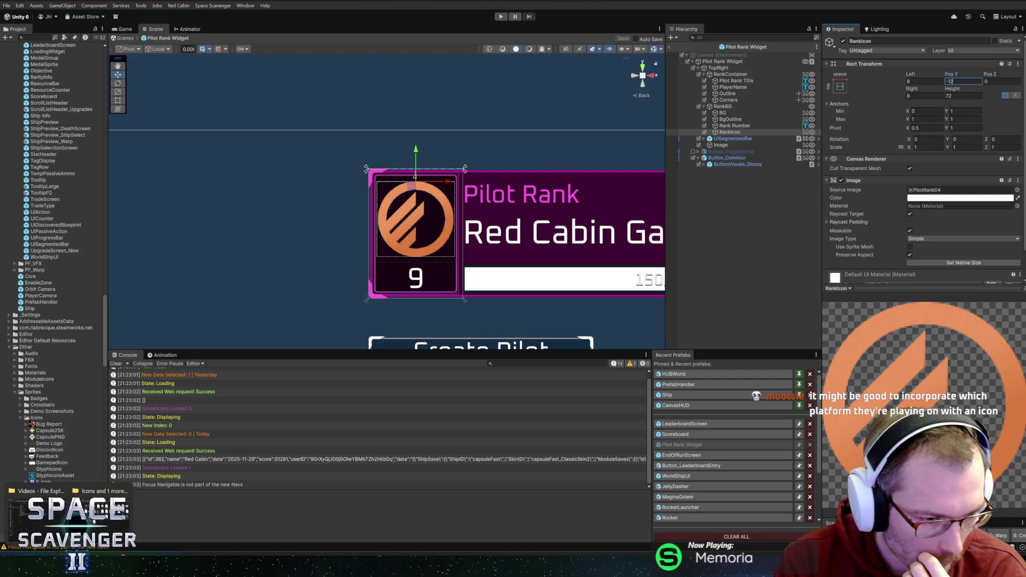
{"action": "key", "text": "Return"}
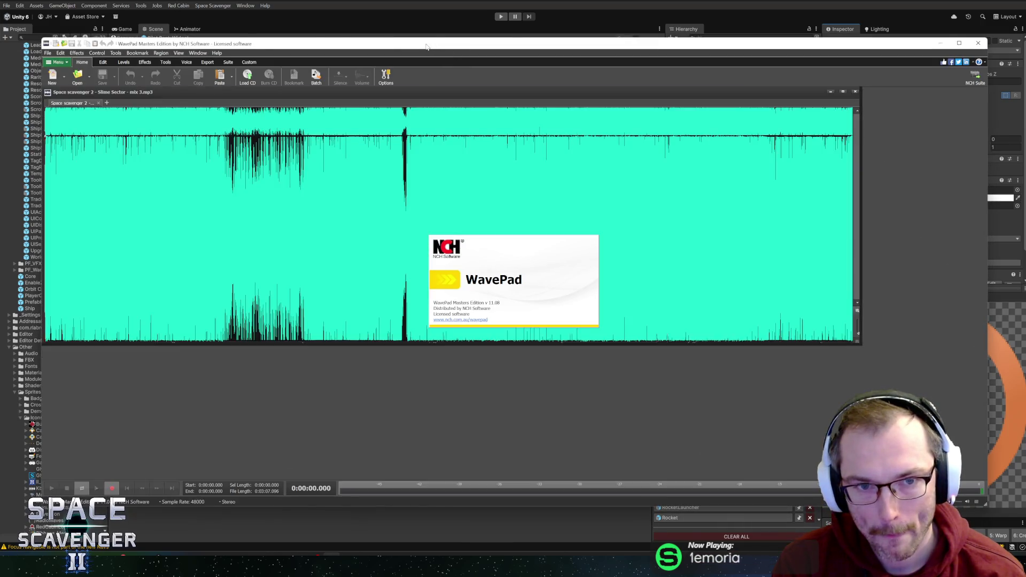
Drag the WavePad window off the right edge of the screen
{"action": "left_click_drag", "start_coordinate": [426, 47], "coordinate": [1025, 56]}
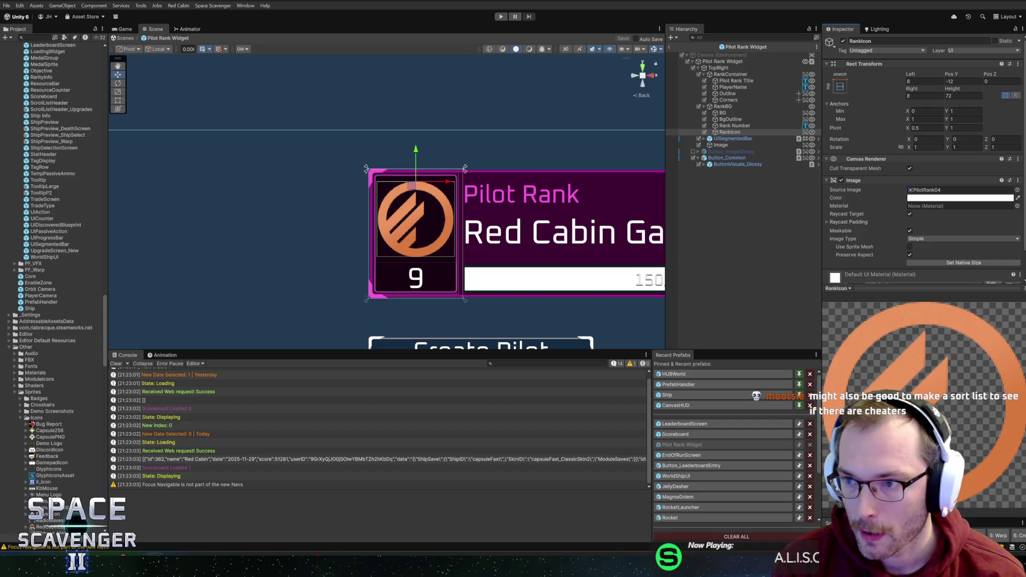
Zoom and pan the Scene view to bring the Pilot Rank widget up close and centred
{"action": "scroll", "coordinate": [432, 244], "scroll_direction": "down", "scroll_amount": 4}
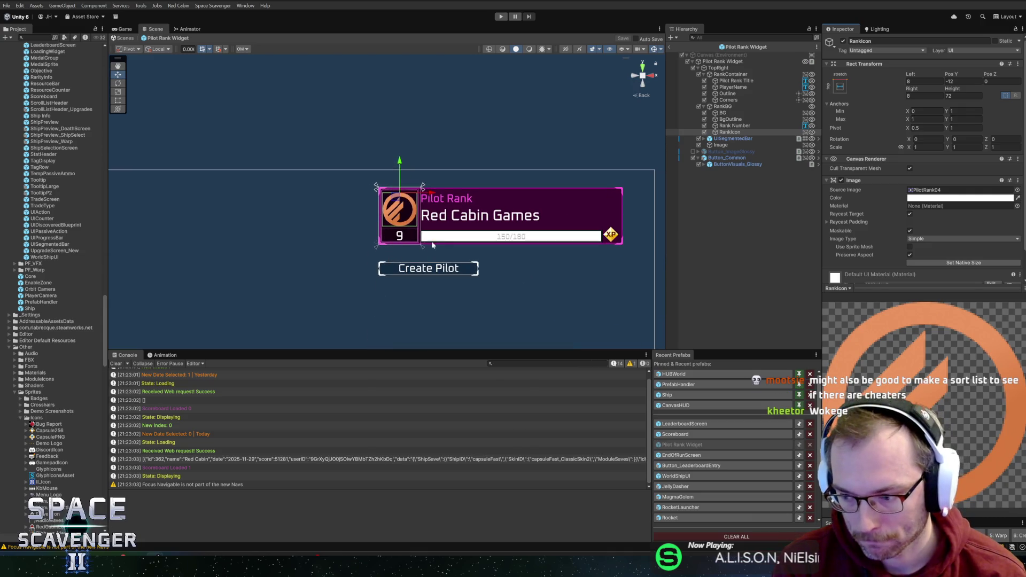
{"action": "scroll", "coordinate": [433, 245], "scroll_direction": "down", "scroll_amount": 3}
{"action": "left_click_drag", "start_coordinate": [422, 233], "coordinate": [637, 190]}
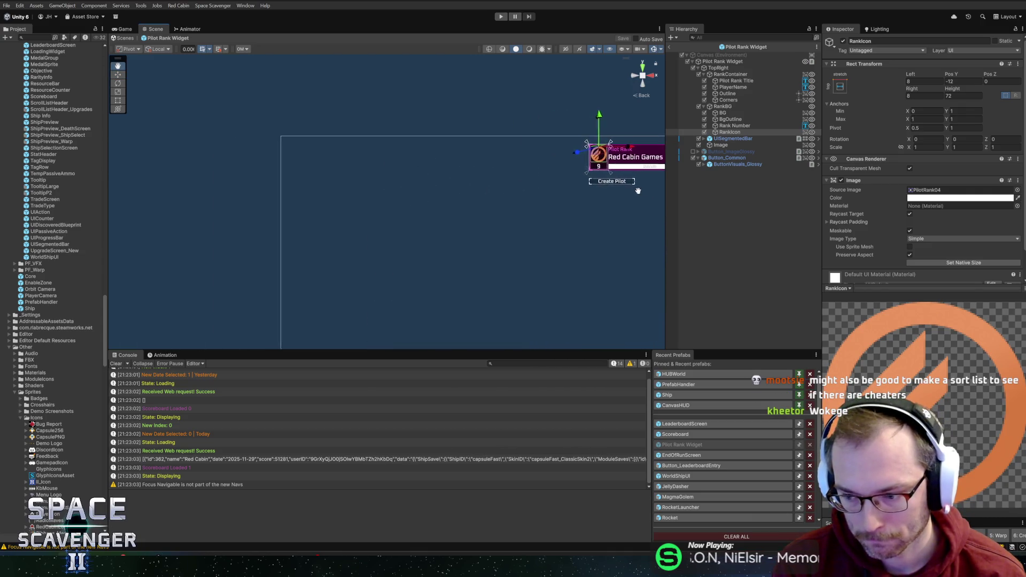
{"action": "scroll", "coordinate": [637, 191], "scroll_direction": "down", "scroll_amount": 2}
{"action": "left_click_drag", "start_coordinate": [531, 240], "coordinate": [390, 217]}
{"action": "scroll", "coordinate": [438, 213], "scroll_direction": "up", "scroll_amount": 2}
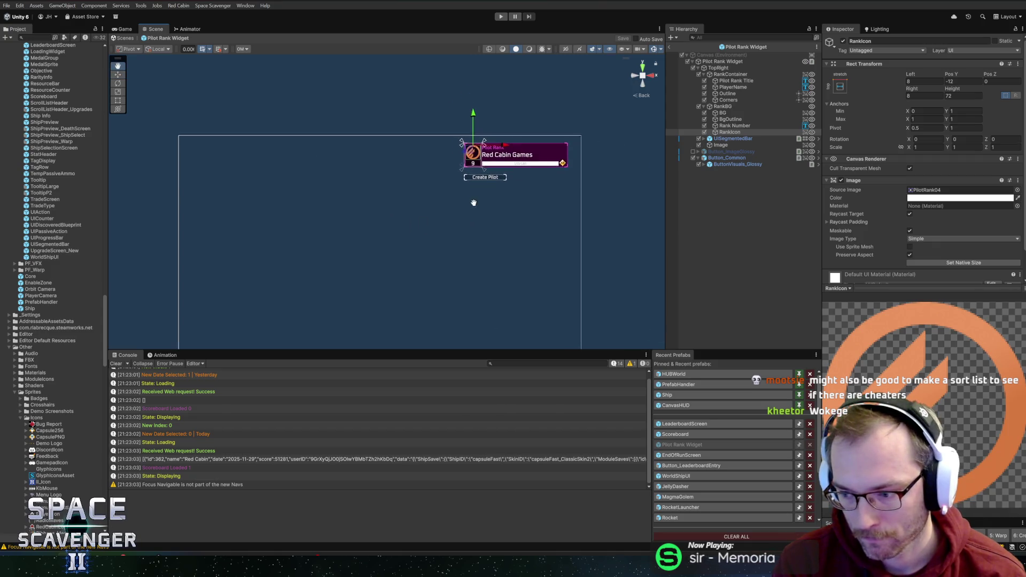
{"action": "scroll", "coordinate": [451, 205], "scroll_direction": "up", "scroll_amount": 1}
{"action": "mouse_move", "coordinate": [438, 181]}
{"action": "left_mouse_down"}
{"action": "mouse_move", "coordinate": [460, 160]}
{"action": "mouse_move", "coordinate": [502, 160]}
{"action": "mouse_move", "coordinate": [465, 183]}
{"action": "left_mouse_up"}
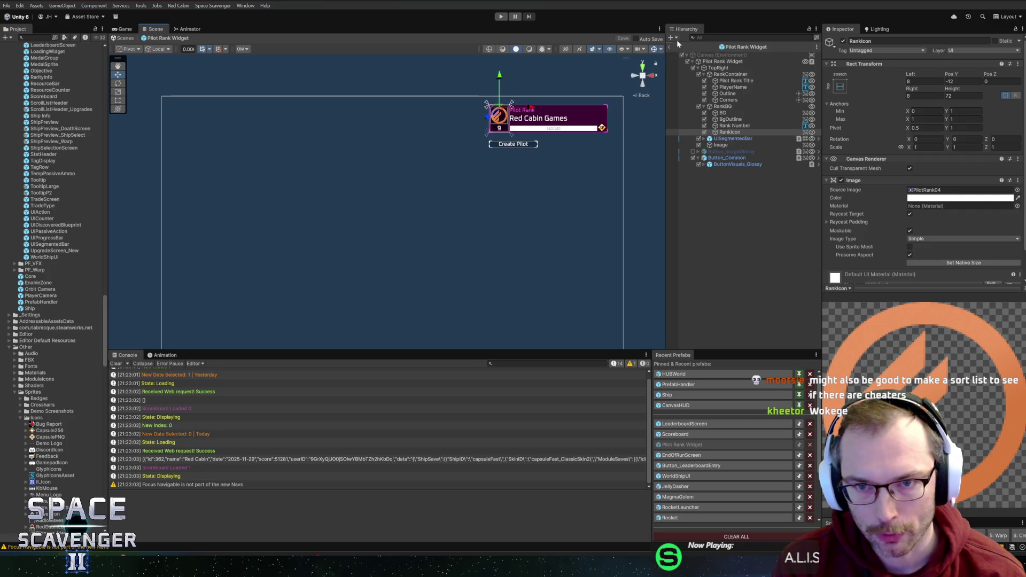
{"action": "scroll", "coordinate": [585, 129], "scroll_direction": "up", "scroll_amount": 2}
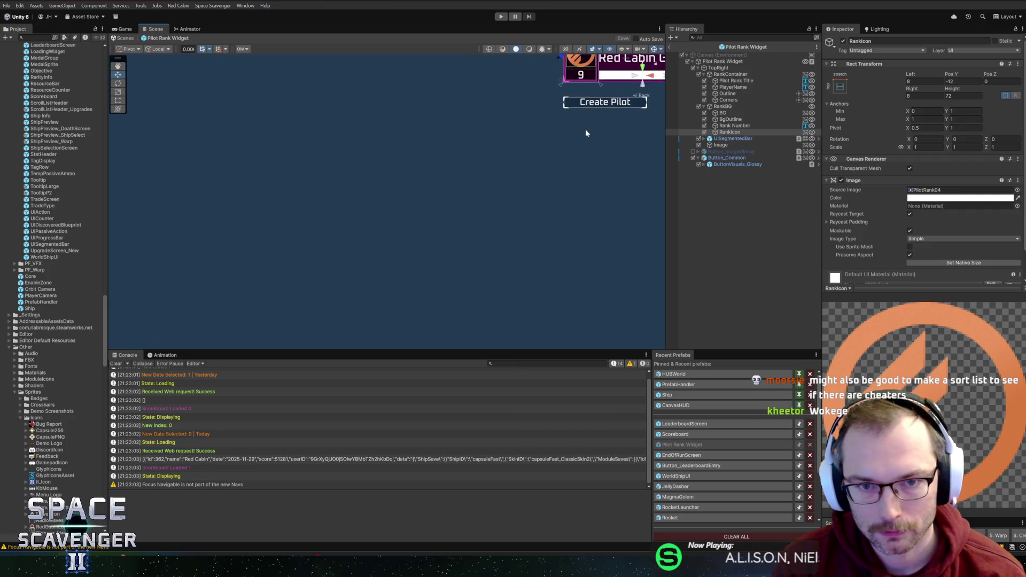
{"action": "scroll", "coordinate": [549, 286], "scroll_direction": "up", "scroll_amount": 3}
{"action": "left_click_drag", "start_coordinate": [550, 286], "coordinate": [405, 202]}
{"action": "scroll", "coordinate": [393, 249], "scroll_direction": "up", "scroll_amount": 2}
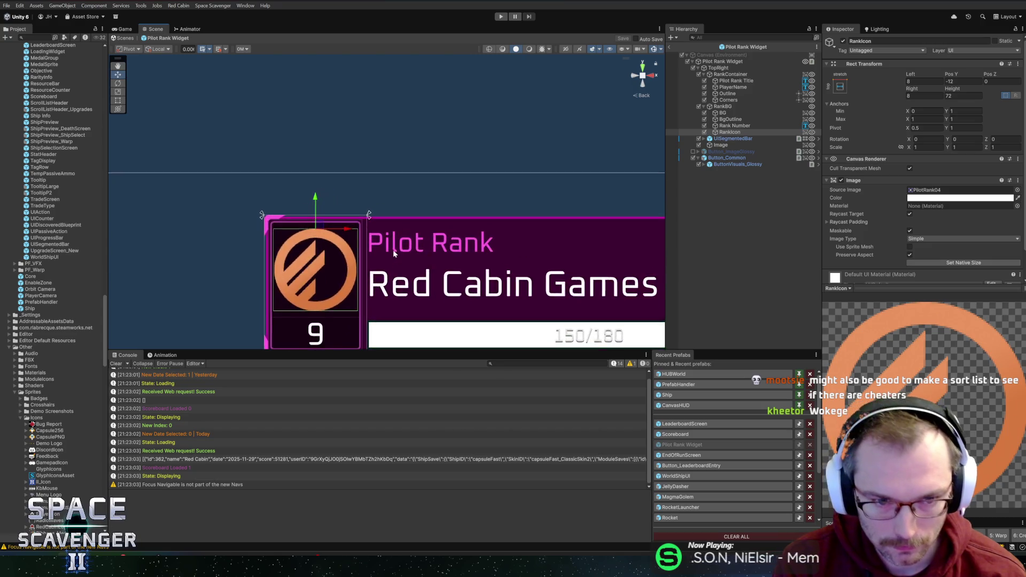
{"action": "left_click_drag", "start_coordinate": [393, 249], "coordinate": [482, 219]}
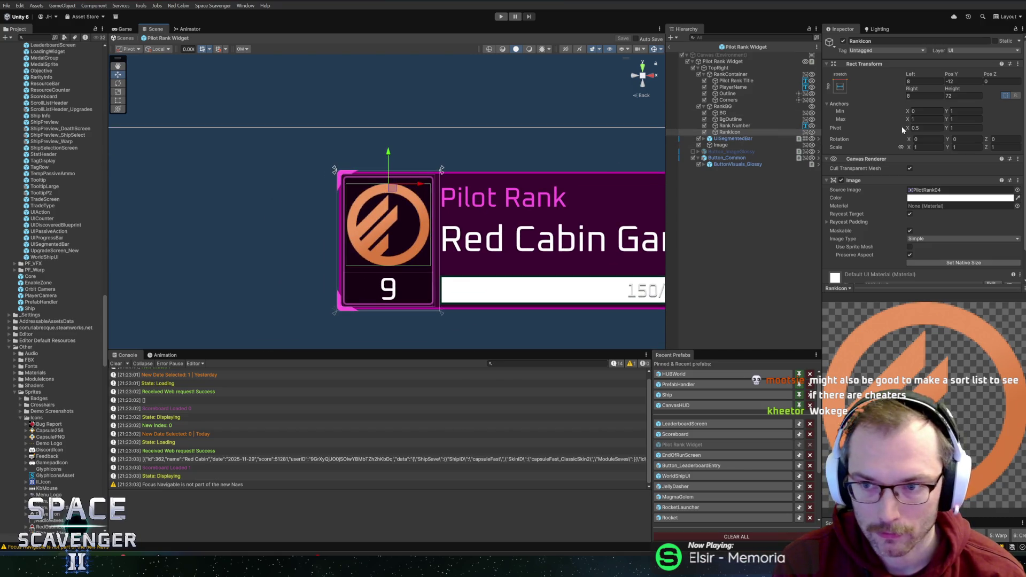
Set RankIcon's Left and Right insets to 10
{"action": "left_click", "coordinate": [924, 95]}
{"action": "type", "text": "12"}
{"action": "left_click", "coordinate": [924, 81]}
{"action": "type", "text": "12"}
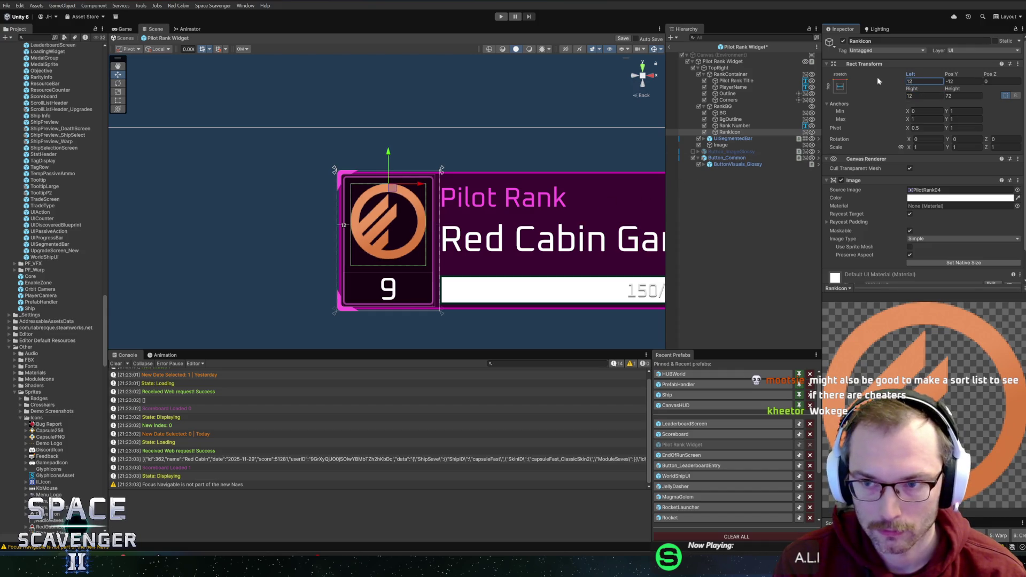
{"action": "type", "text": "10"}
{"action": "key", "text": "Tab"}
{"action": "key", "text": "Tab"}
{"action": "key", "text": "Tab"}
{"action": "type", "text": "10"}
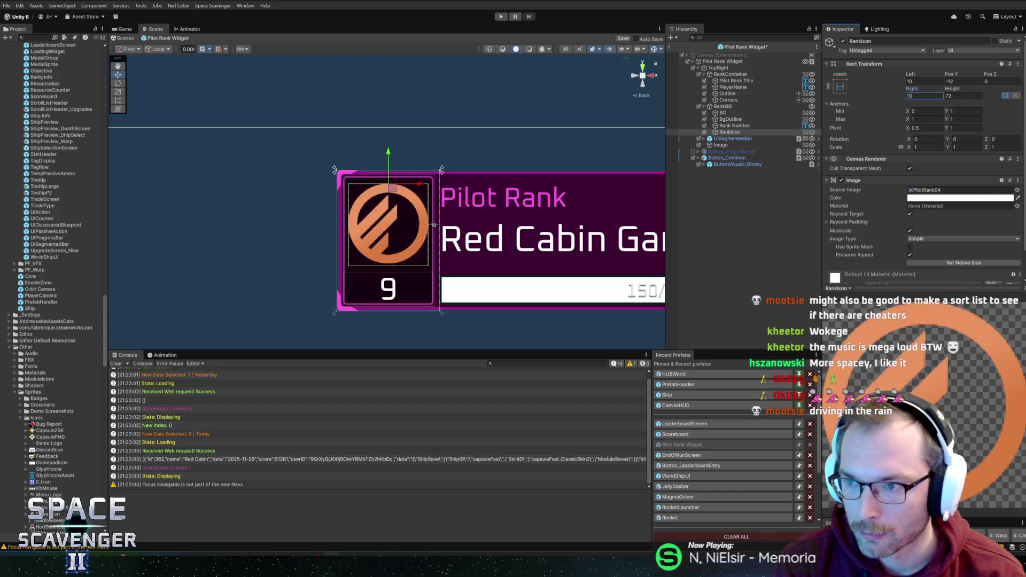
Select the Create Pilot button and set its Pivot Y to 1
{"action": "scroll", "coordinate": [496, 243], "scroll_direction": "down", "scroll_amount": 5}
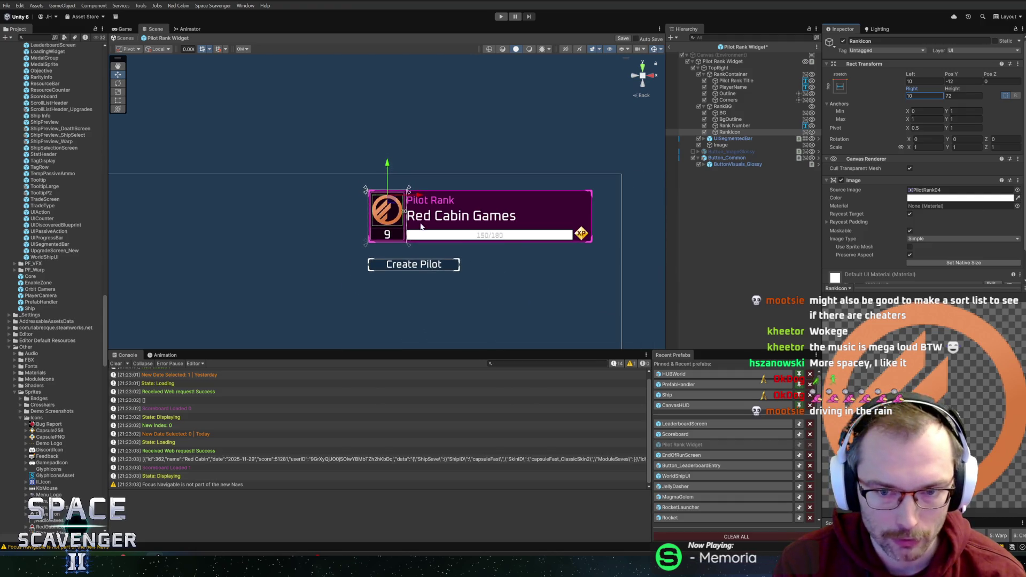
{"action": "scroll", "coordinate": [495, 241], "scroll_direction": "up", "scroll_amount": 4}
{"action": "left_click", "coordinate": [528, 203]}
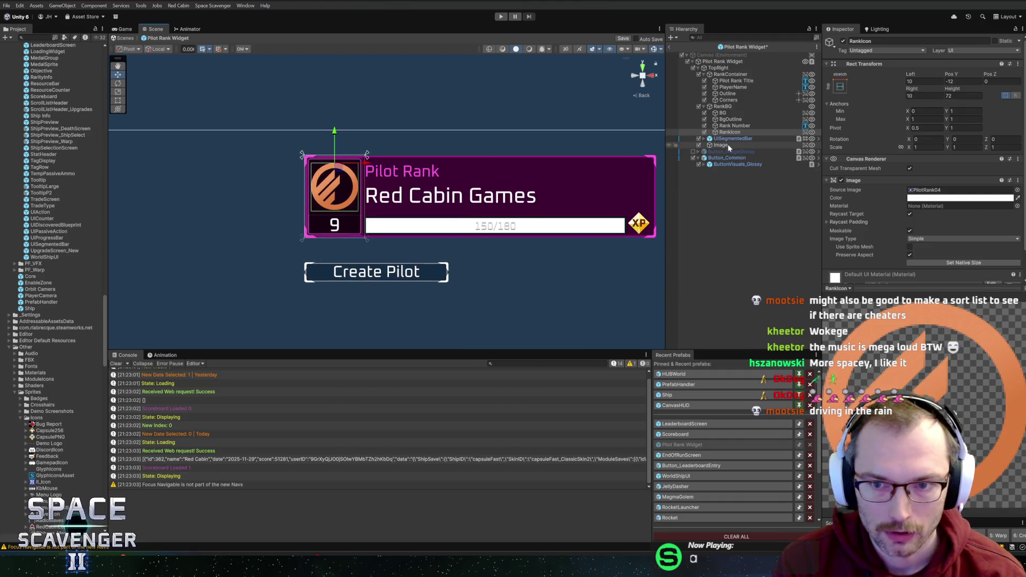
{"action": "scroll", "coordinate": [513, 206], "scroll_direction": "up", "scroll_amount": 2}
{"action": "left_click", "coordinate": [374, 286]}
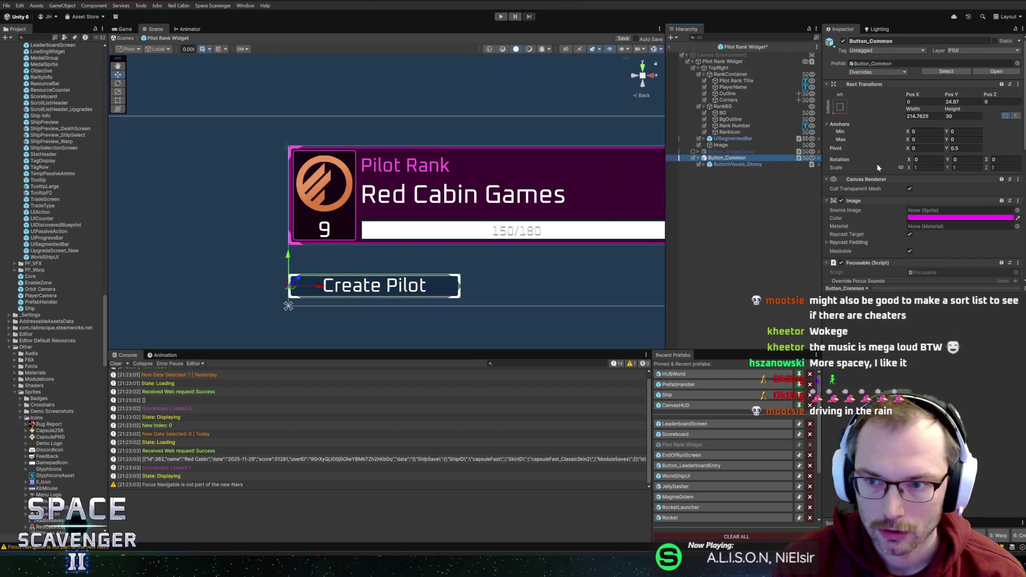
{"action": "left_click", "coordinate": [956, 148]}
{"action": "type", "text": "1"}
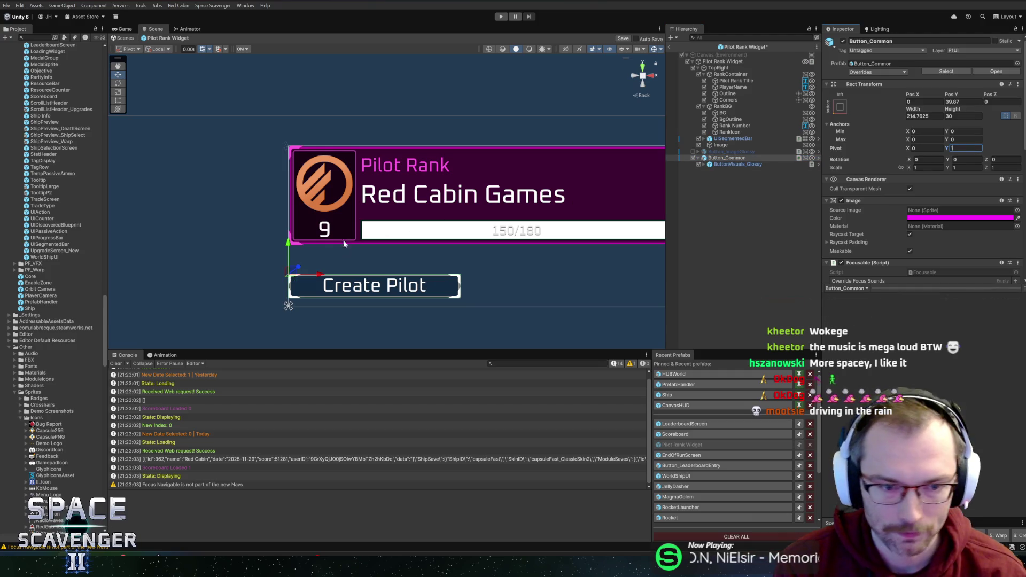
Move the Create Pilot button up beneath the rank card and save the prefab
{"action": "left_click_drag", "start_coordinate": [298, 245], "coordinate": [301, 224]}
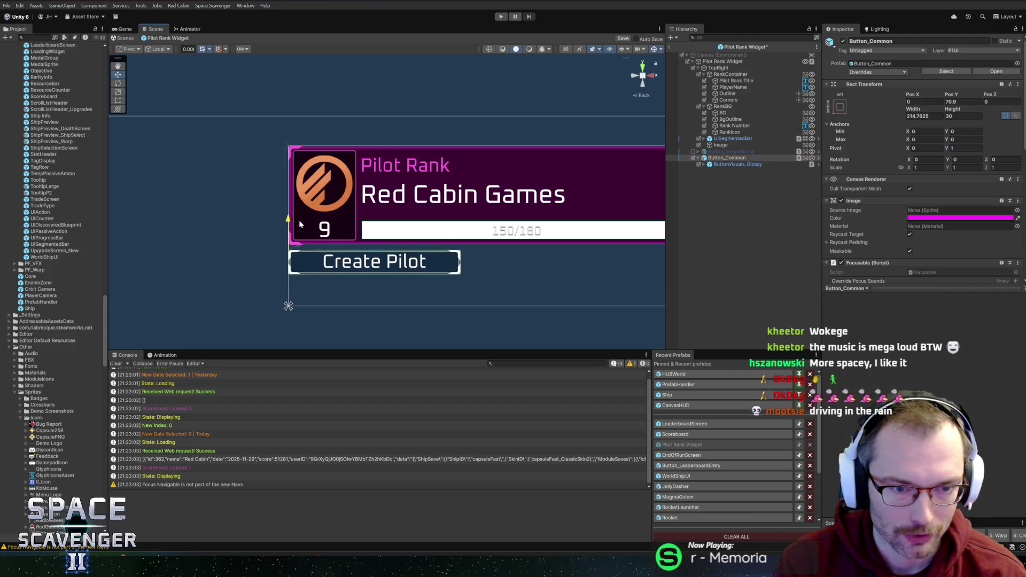
{"action": "scroll", "coordinate": [302, 219], "scroll_direction": "down", "scroll_amount": 3}
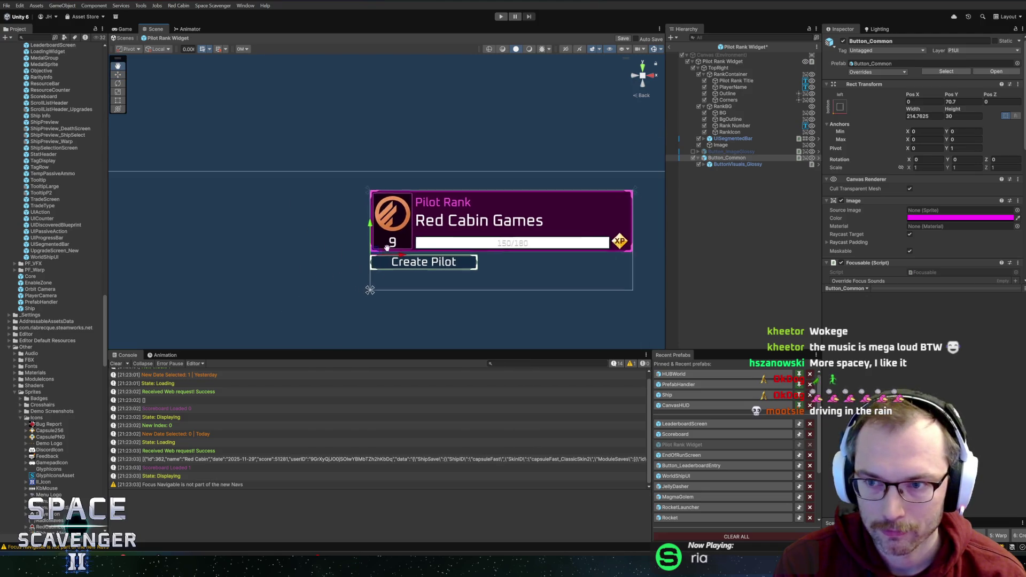
{"action": "key", "text": "ctrl+s"}
{"action": "scroll", "coordinate": [385, 203], "scroll_direction": "down", "scroll_amount": 3}
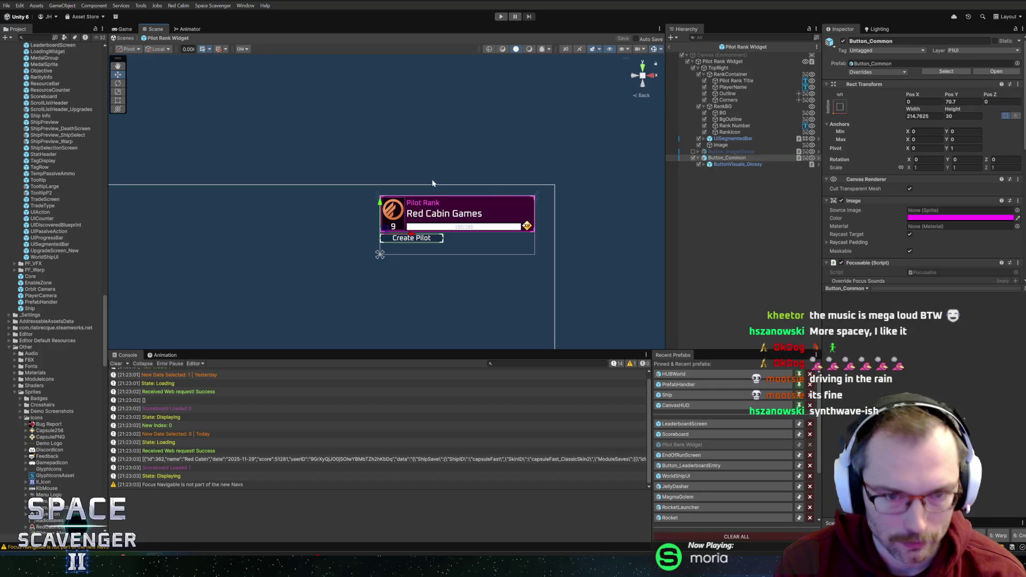
{"action": "scroll", "coordinate": [431, 178], "scroll_direction": "down", "scroll_amount": 2}
{"action": "left_click_drag", "start_coordinate": [406, 171], "coordinate": [531, 145]}
{"action": "scroll", "coordinate": [439, 131], "scroll_direction": "down", "scroll_amount": 2}
{"action": "mouse_move", "coordinate": [440, 130]}
{"action": "left_mouse_down"}
{"action": "mouse_move", "coordinate": [437, 105]}
{"action": "mouse_move", "coordinate": [438, 155]}
{"action": "left_mouse_up"}
{"action": "scroll", "coordinate": [437, 155], "scroll_direction": "up", "scroll_amount": 2}
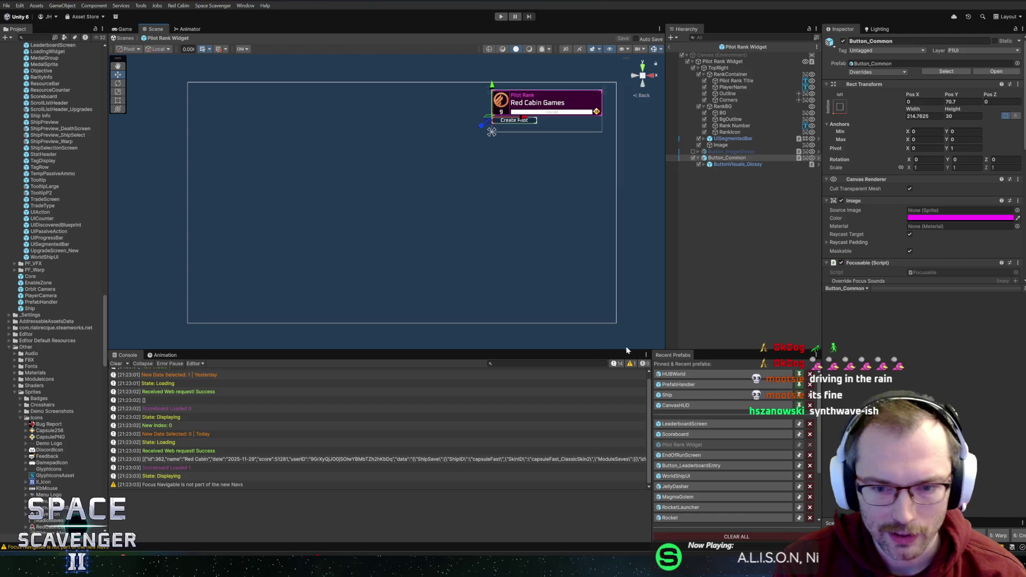
{"action": "left_click_drag", "start_coordinate": [629, 350], "coordinate": [628, 363]}
{"action": "left_click_drag", "start_coordinate": [563, 195], "coordinate": [547, 200]}
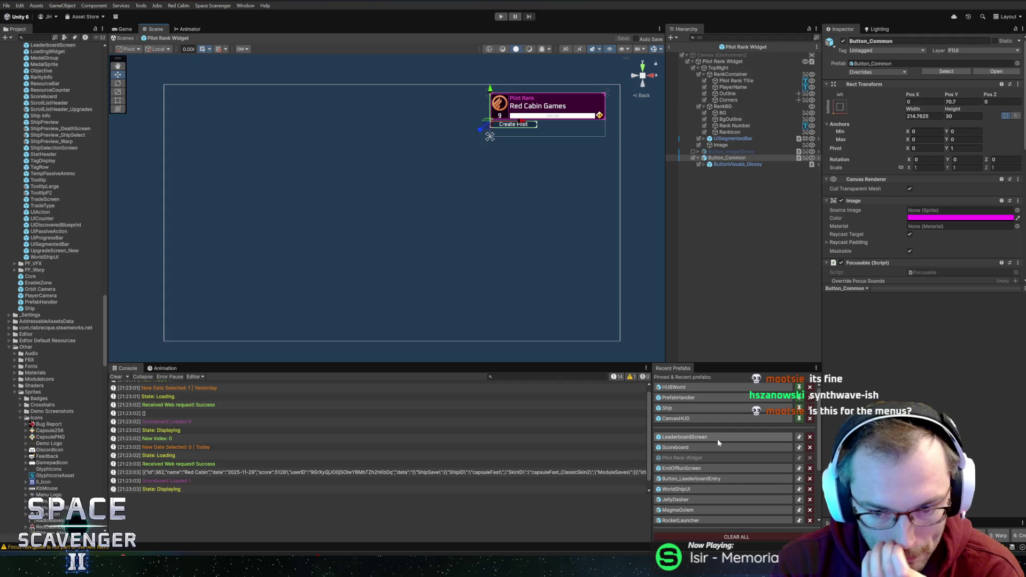
{"action": "double_click", "coordinate": [688, 448]}
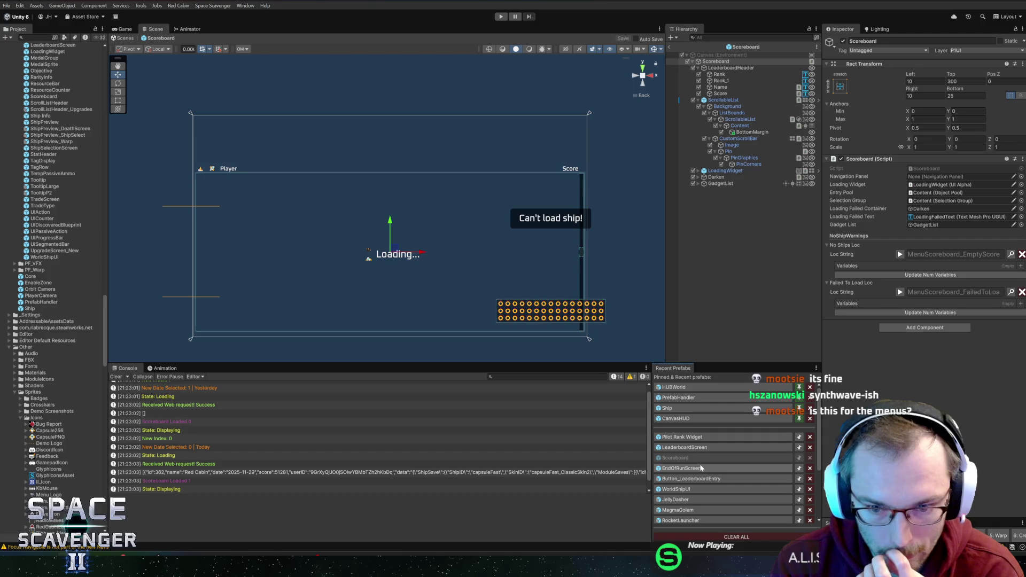
Open the EndOfRunScreen and LeaderboardScreen prefabs from Recent Prefabs to check them
{"action": "double_click", "coordinate": [698, 468]}
{"action": "double_click", "coordinate": [697, 458]}
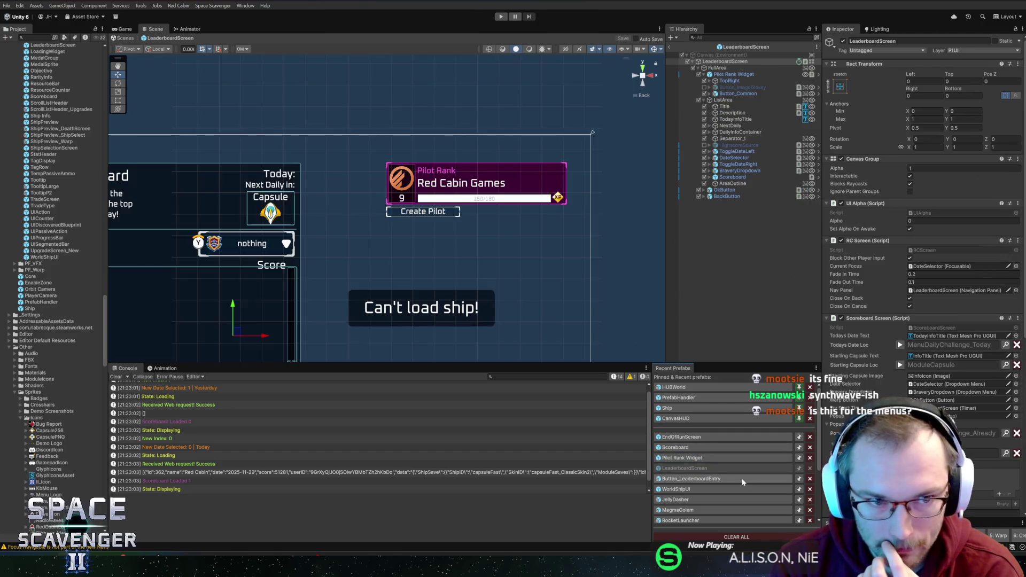
{"action": "scroll", "coordinate": [321, 223], "scroll_direction": "up", "scroll_amount": 5}
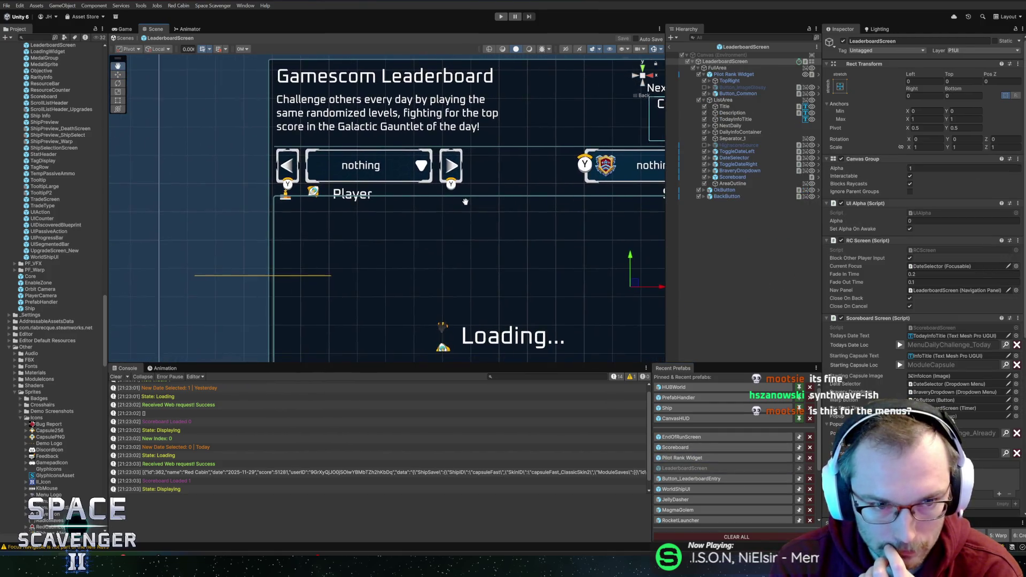
{"action": "scroll", "coordinate": [320, 223], "scroll_direction": "up", "scroll_amount": 2}
{"action": "left_click", "coordinate": [320, 223]}
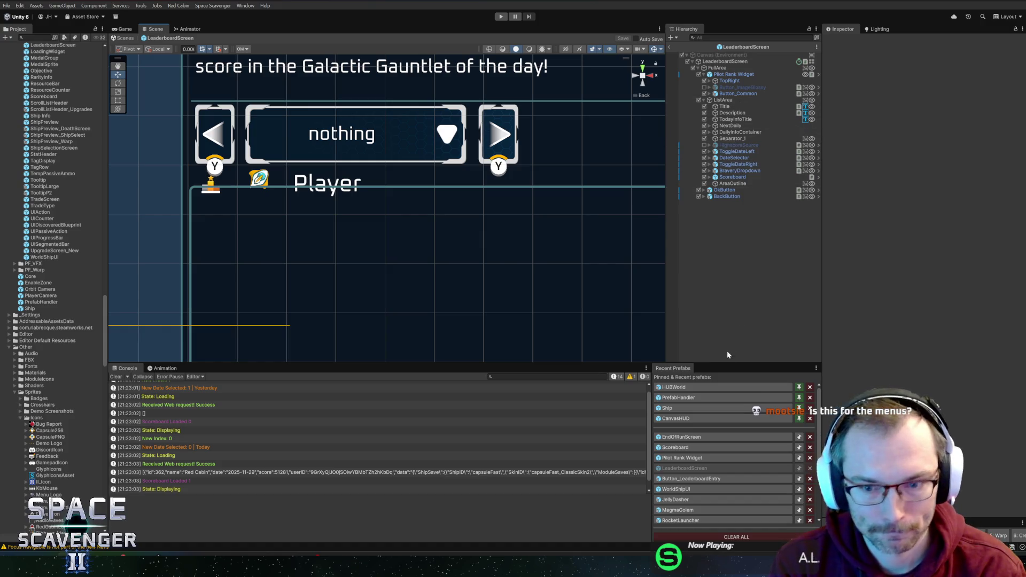
Open the Scoreboard prefab and inspect its ScrollableList, ListBounds, LoadingWidget and Background objects
{"action": "left_click", "coordinate": [688, 449]}
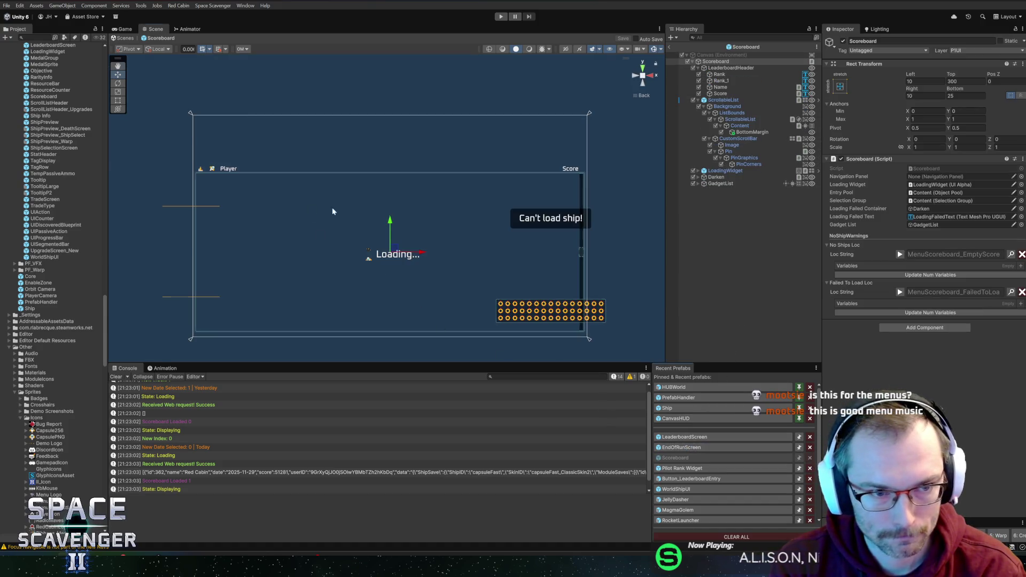
{"action": "scroll", "coordinate": [332, 210], "scroll_direction": "up", "scroll_amount": 3}
{"action": "mouse_move", "coordinate": [332, 211]}
{"action": "left_mouse_down"}
{"action": "mouse_move", "coordinate": [549, 190]}
{"action": "mouse_move", "coordinate": [406, 208]}
{"action": "left_mouse_up"}
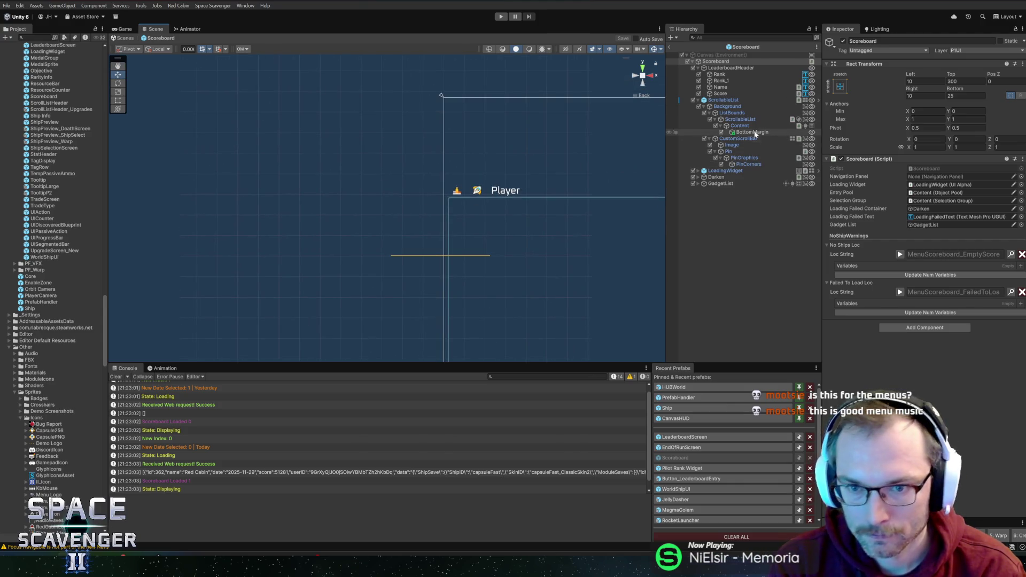
{"action": "left_click", "coordinate": [740, 120]}
{"action": "left_click_drag", "start_coordinate": [648, 177], "coordinate": [547, 187]}
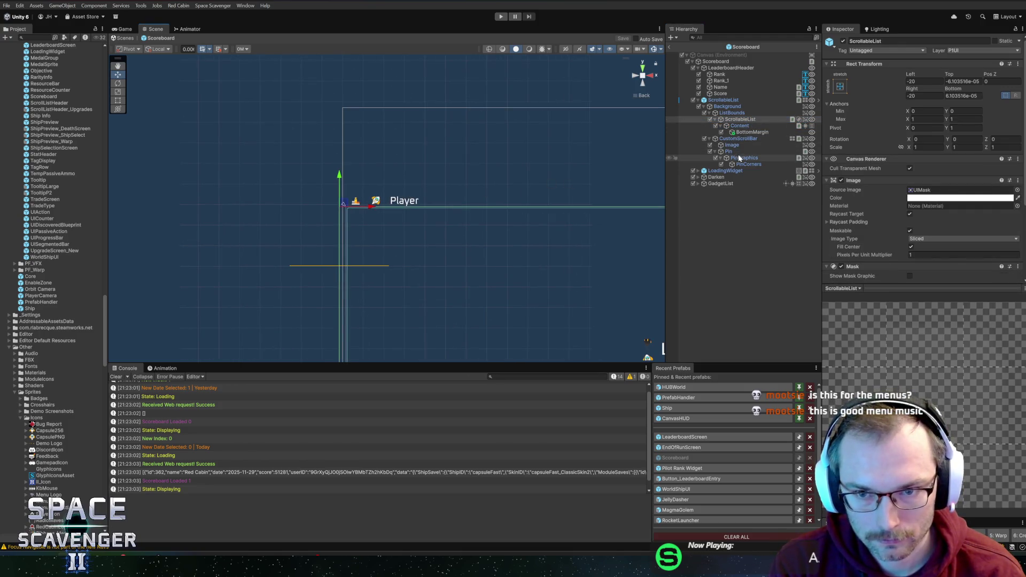
{"action": "left_click", "coordinate": [733, 112]}
{"action": "left_click", "coordinate": [727, 106]}
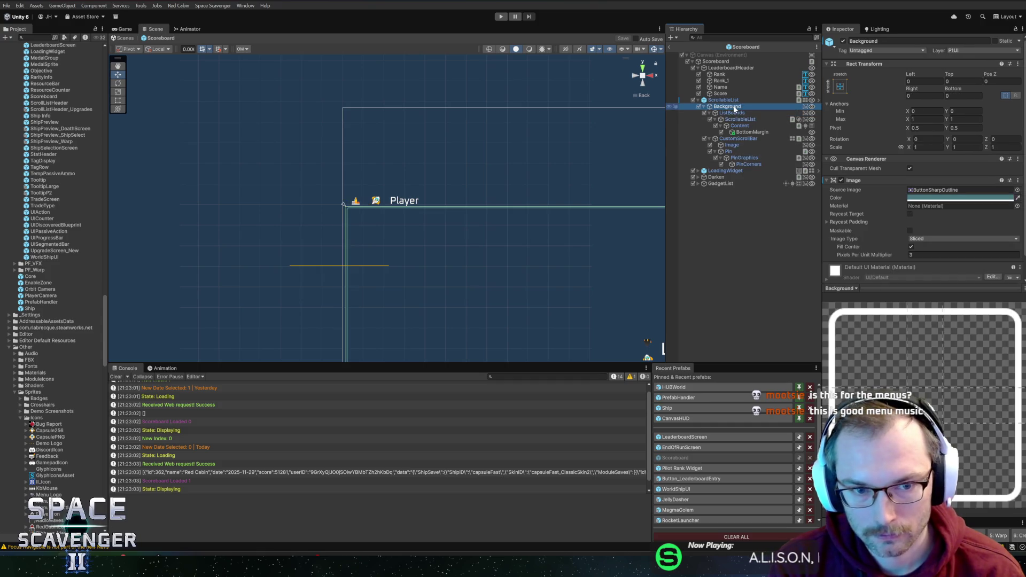
{"action": "scroll", "coordinate": [531, 187], "scroll_direction": "up", "scroll_amount": 3}
{"action": "left_click", "coordinate": [739, 172]}
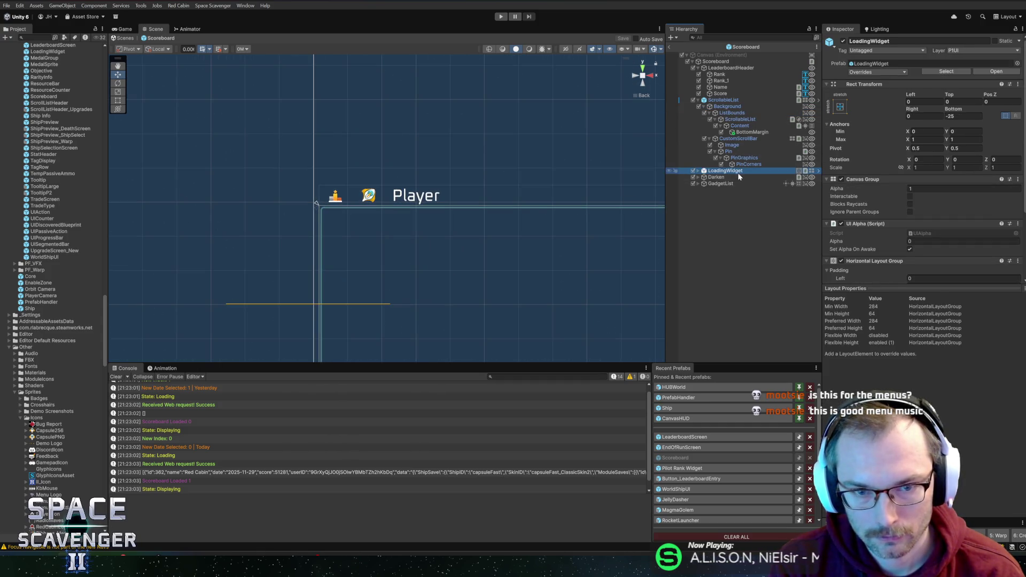
{"action": "left_click", "coordinate": [738, 107]}
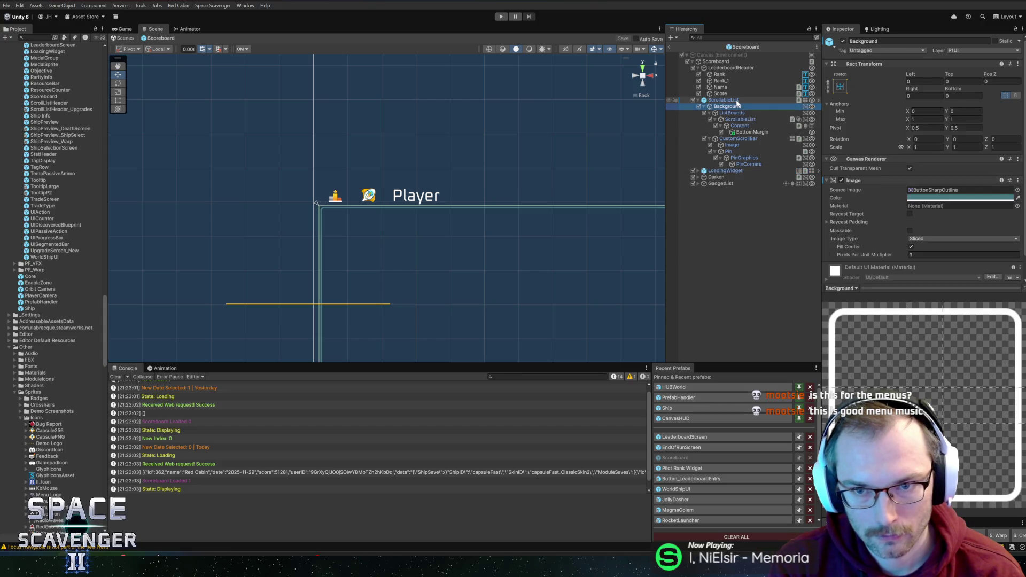
Change the Rank_1 header's sprite name from Capsule to PilotRank
{"action": "left_click", "coordinate": [722, 100]}
{"action": "left_click", "coordinate": [721, 80]}
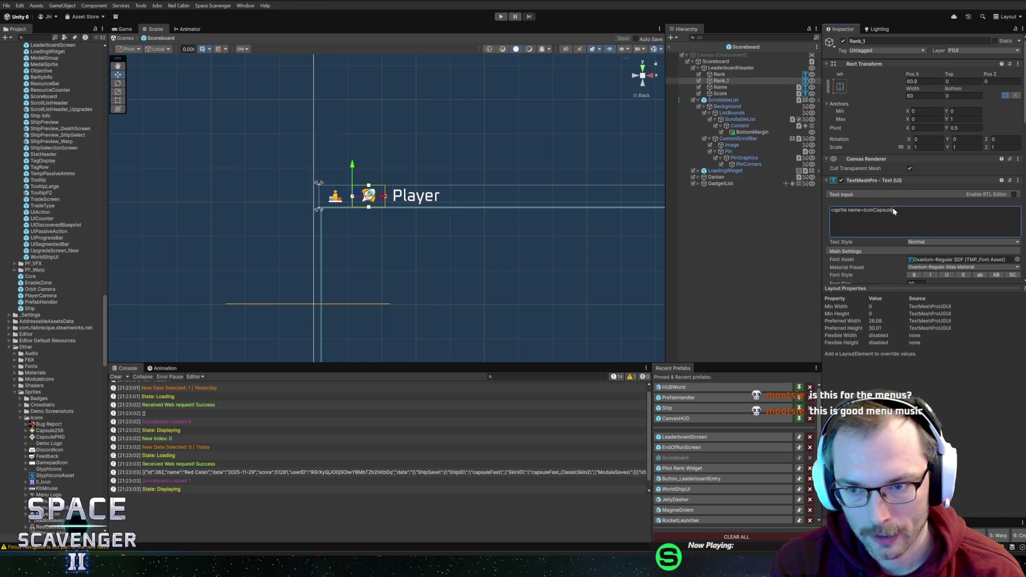
{"action": "left_click_drag", "start_coordinate": [893, 210], "coordinate": [869, 211]}
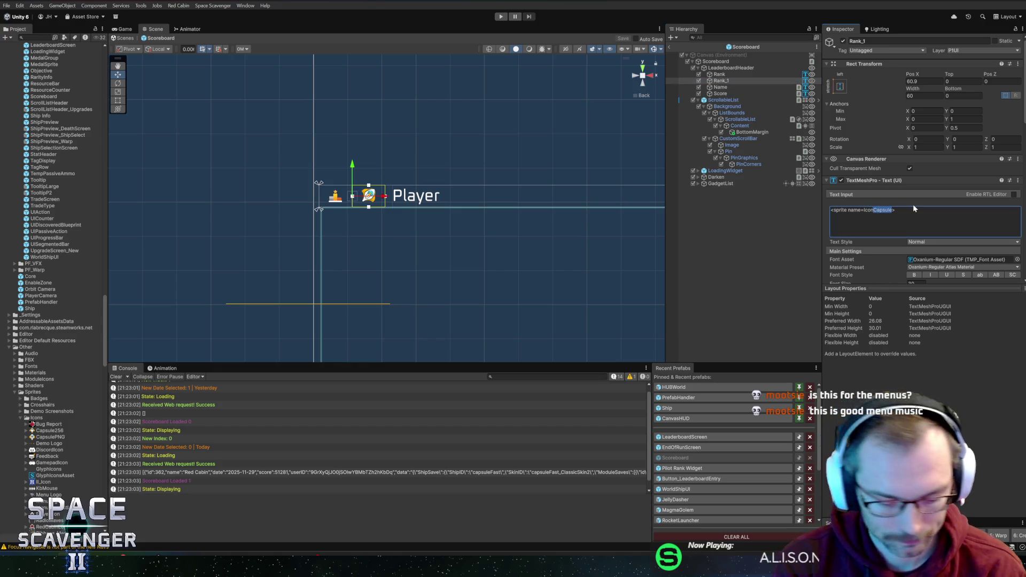
{"action": "type", "text": "PilotRank"}
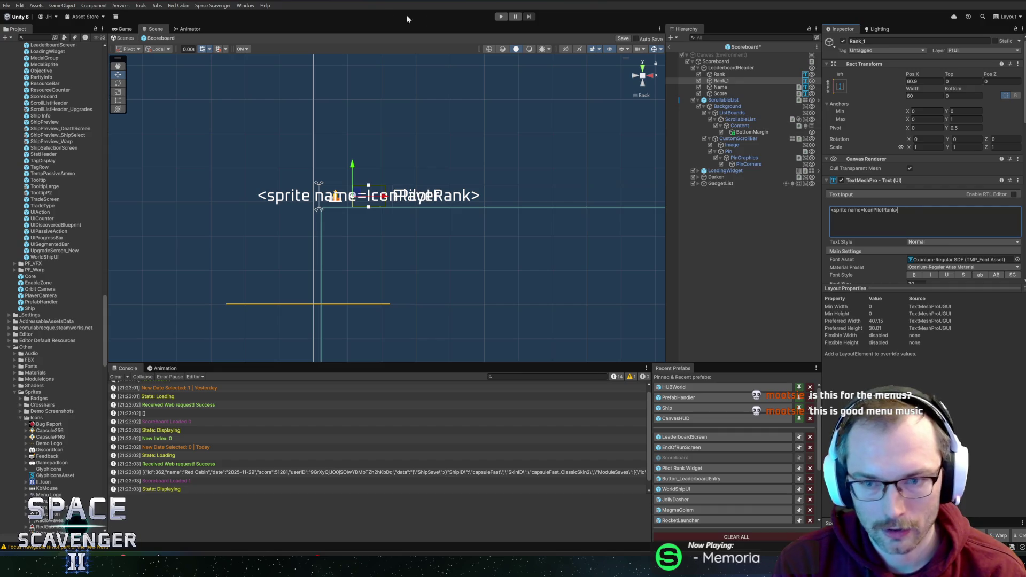
Save the Scoreboard prefab and run Space Scavenger > Generate Glyph Enum
{"action": "left_click", "coordinate": [213, 5]}
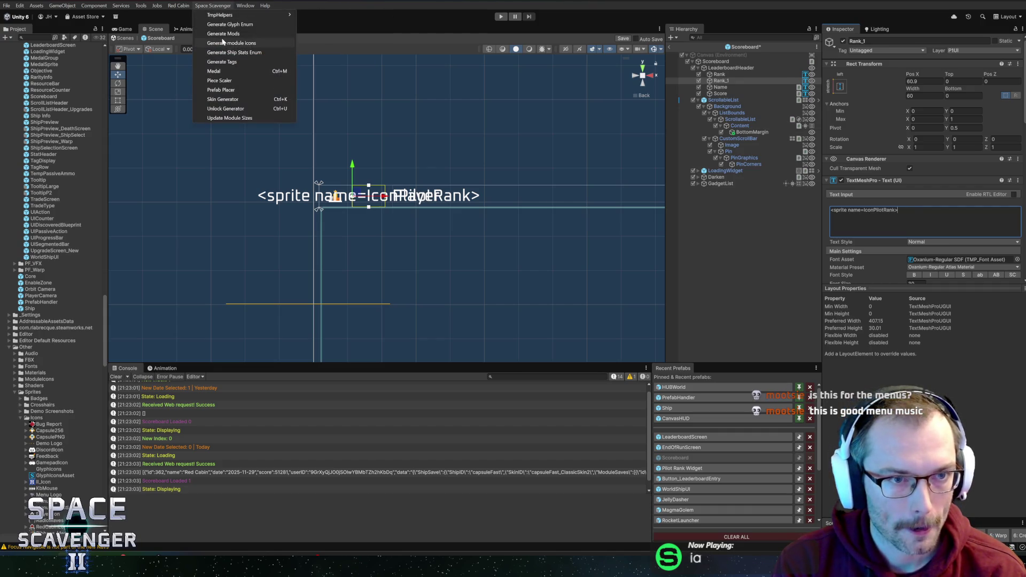
{"action": "left_click", "coordinate": [375, 55]}
{"action": "key", "text": "ctrl+s"}
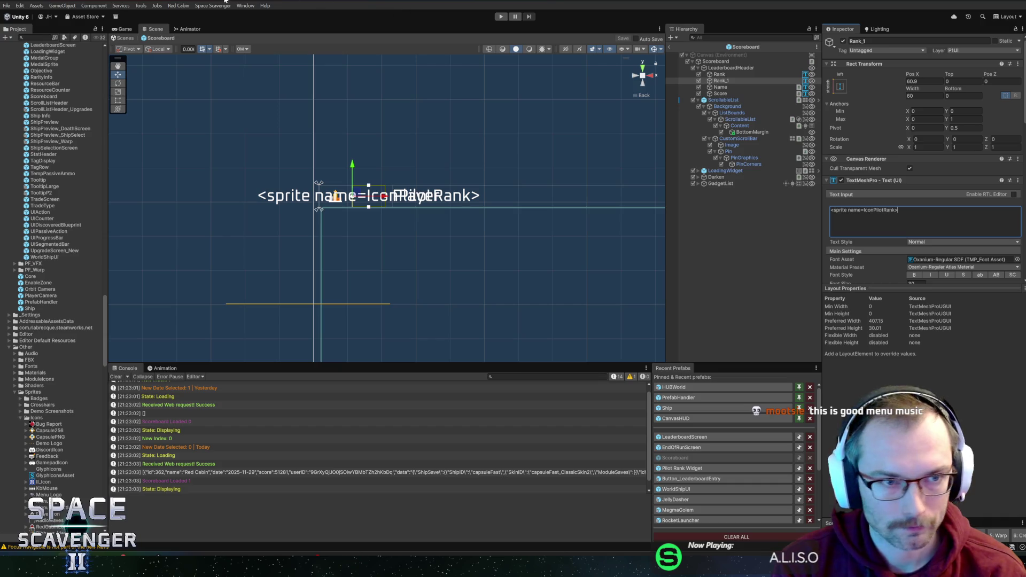
{"action": "left_click", "coordinate": [206, 7]}
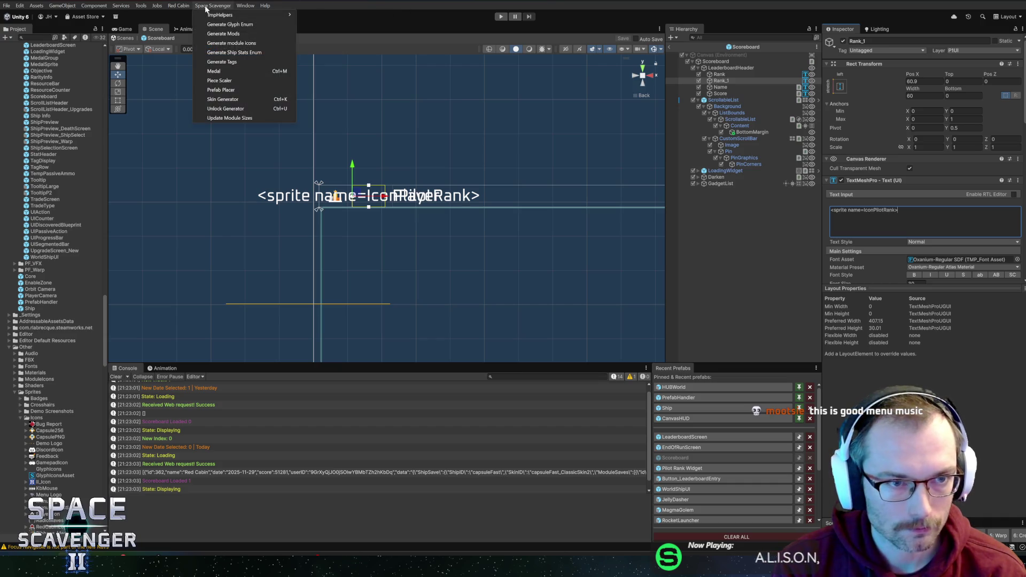
{"action": "left_click", "coordinate": [230, 24]}
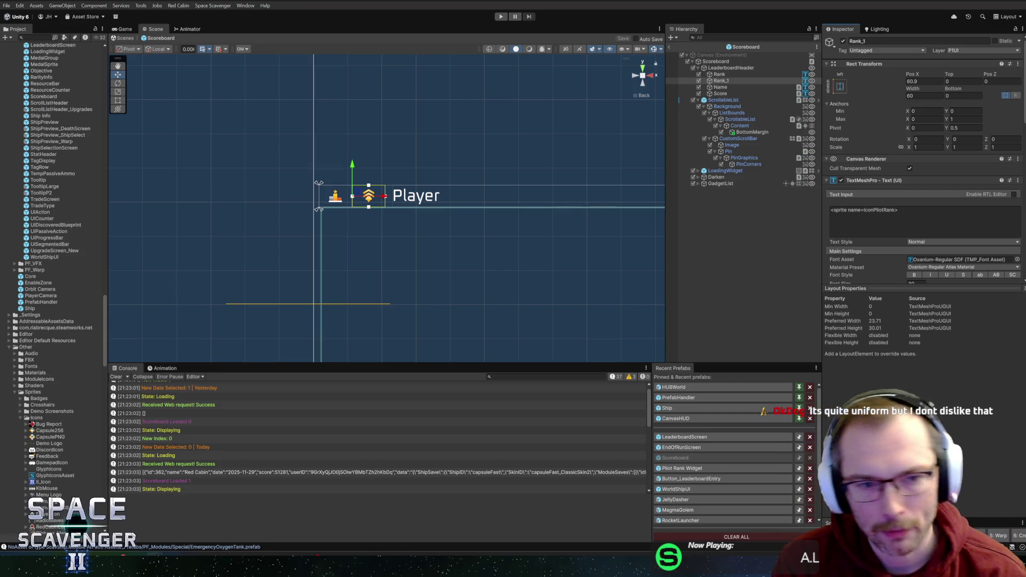
{"action": "left_click_drag", "start_coordinate": [430, 176], "coordinate": [353, 166]}
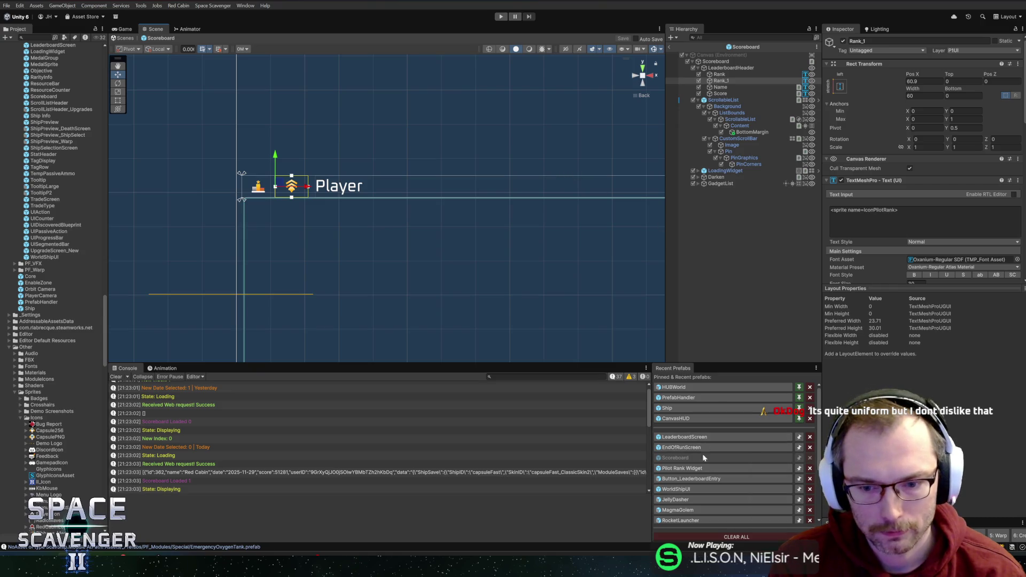
Open the Button_LeaderboardEntry prefab and select its PilotRank text object
{"action": "left_click", "coordinate": [703, 479]}
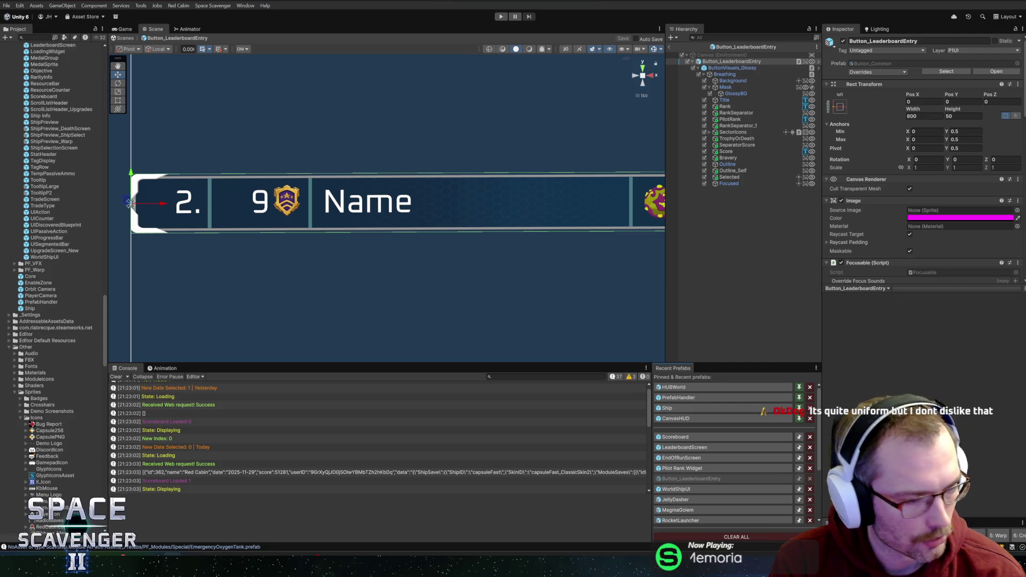
{"action": "left_click", "coordinate": [725, 107]}
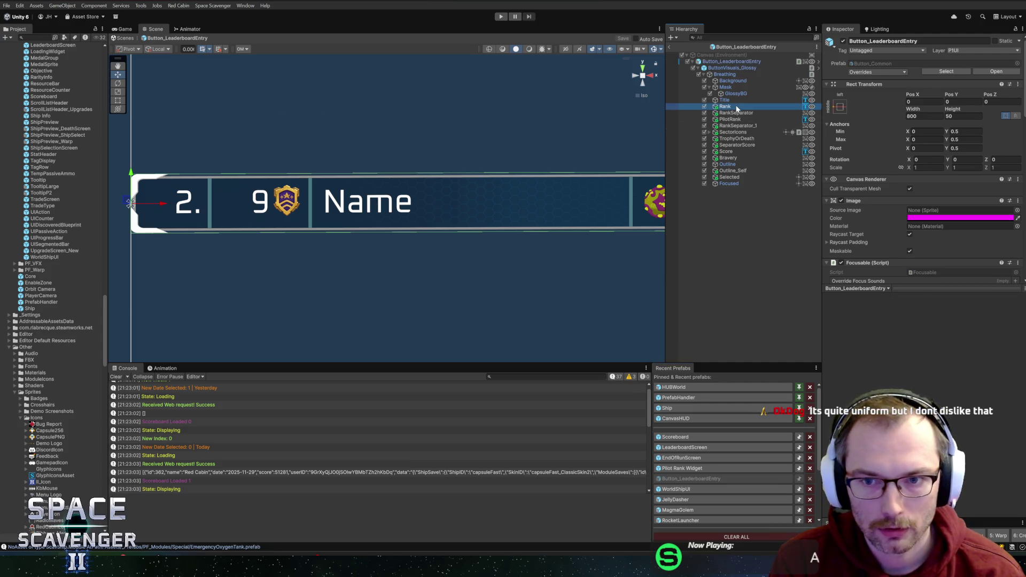
{"action": "left_click", "coordinate": [743, 112]}
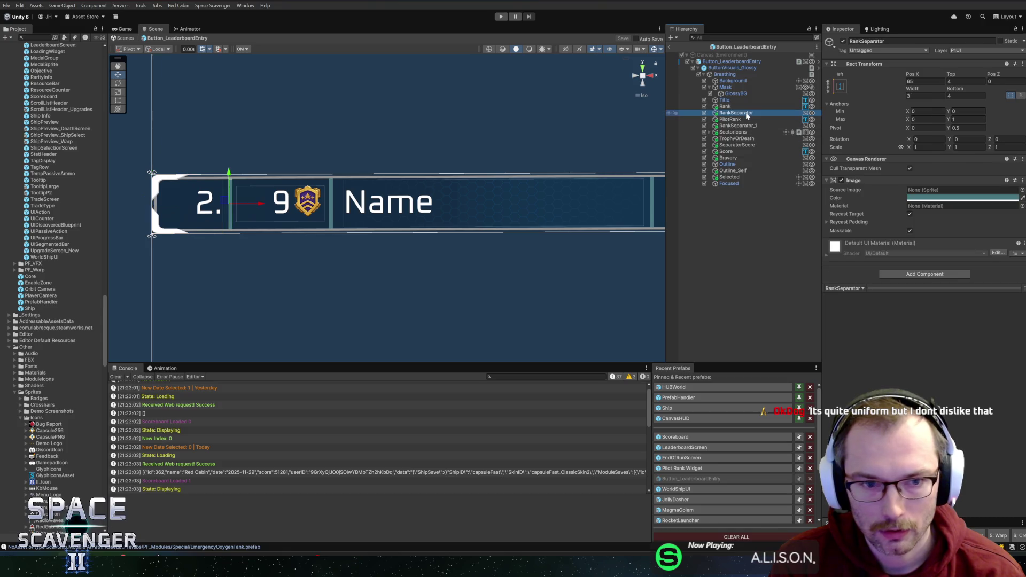
{"action": "left_click", "coordinate": [747, 119]}
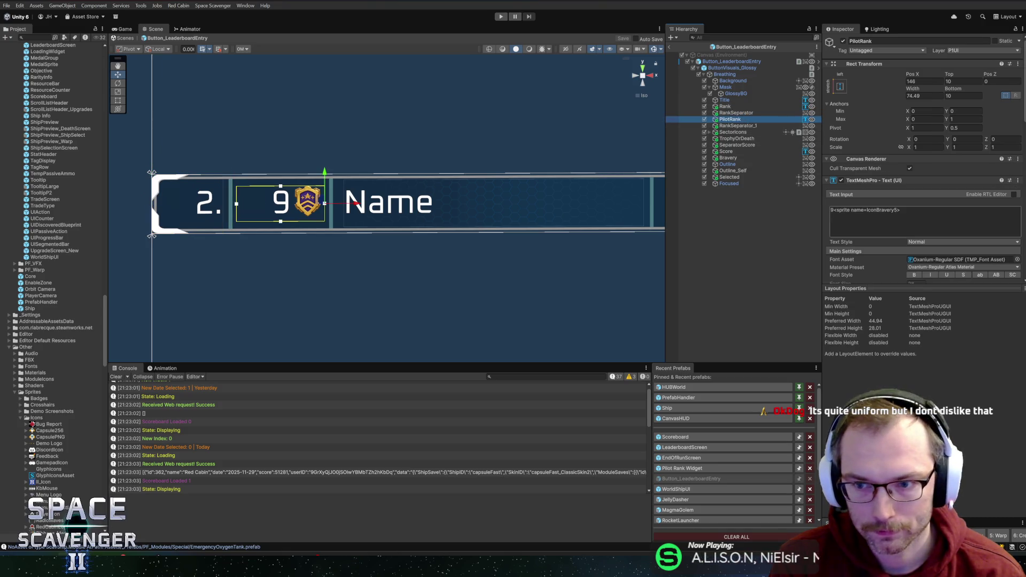
Replace PilotRank's bravery sprite name with a PilotRank sprite name ending in P014
{"action": "left_click_drag", "start_coordinate": [899, 211], "coordinate": [884, 211]}
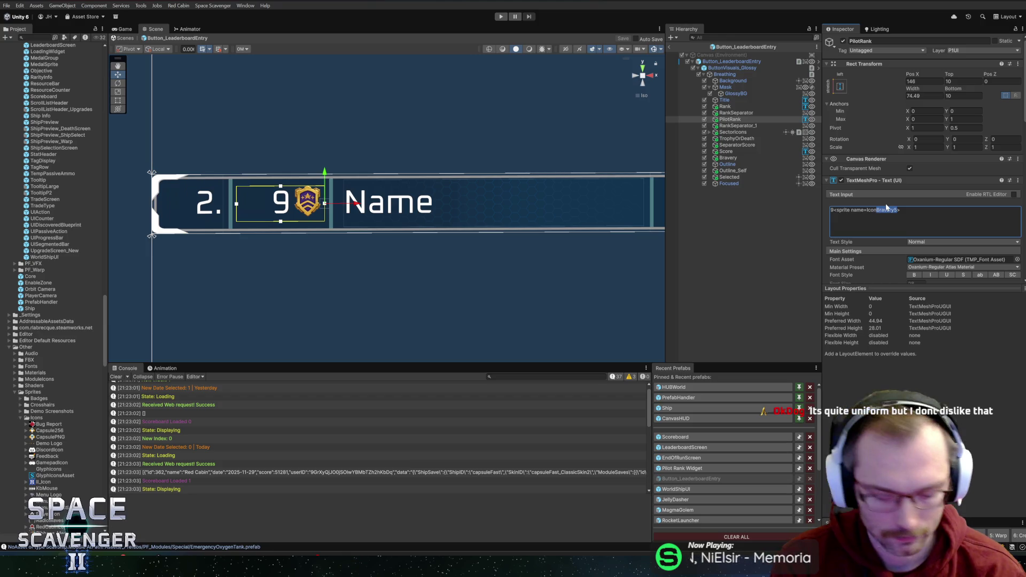
{"action": "type", "text": "PilotRank"}
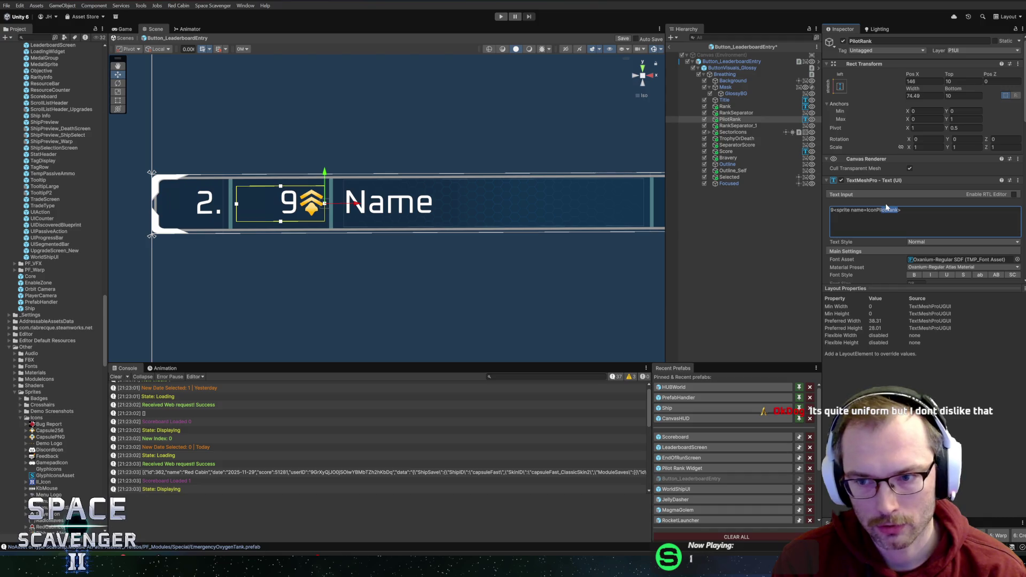
{"action": "left_click", "coordinate": [886, 208]}
{"action": "key", "text": "BackSpace"}
{"action": "key", "text": "BackSpace"}
{"action": "key", "text": "BackSpace"}
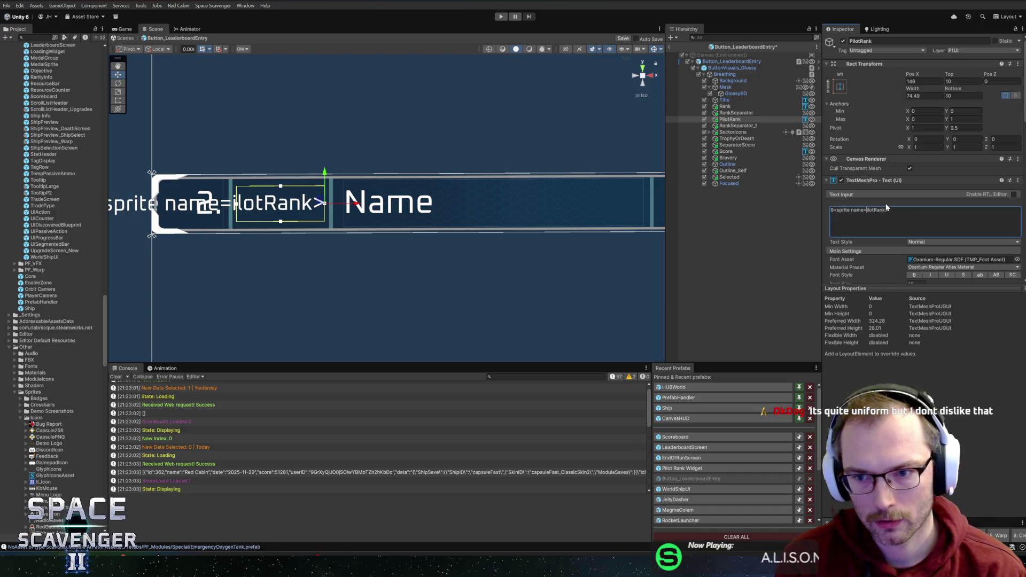
{"action": "type", "text": "P"}
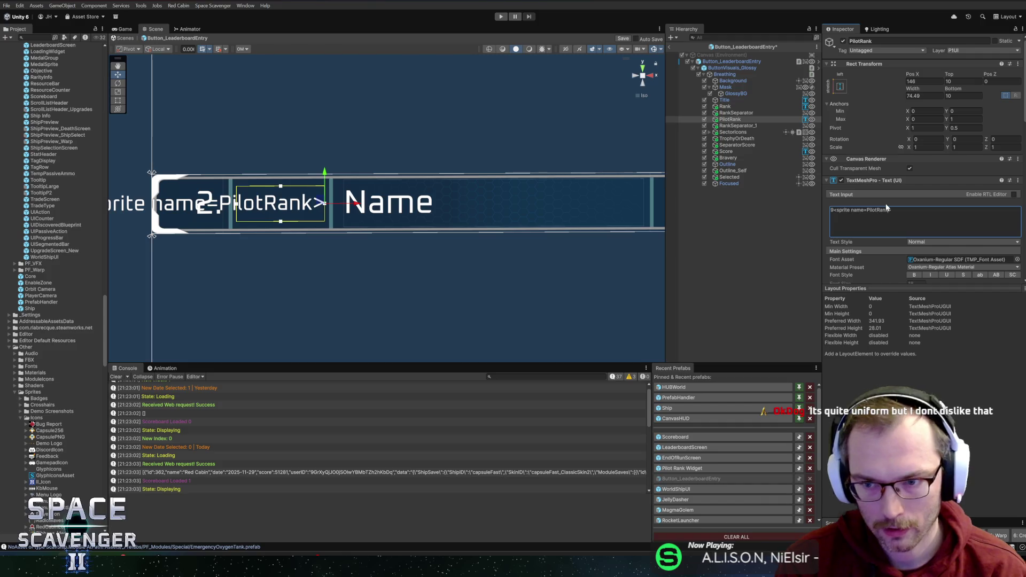
{"action": "type", "text": "01>"}
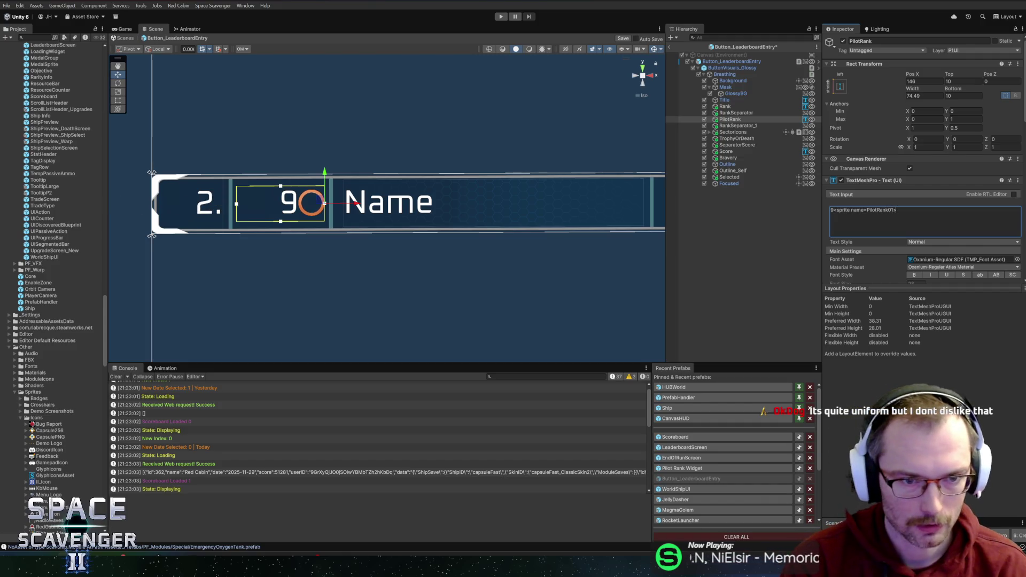
{"action": "type", "text": "4"}
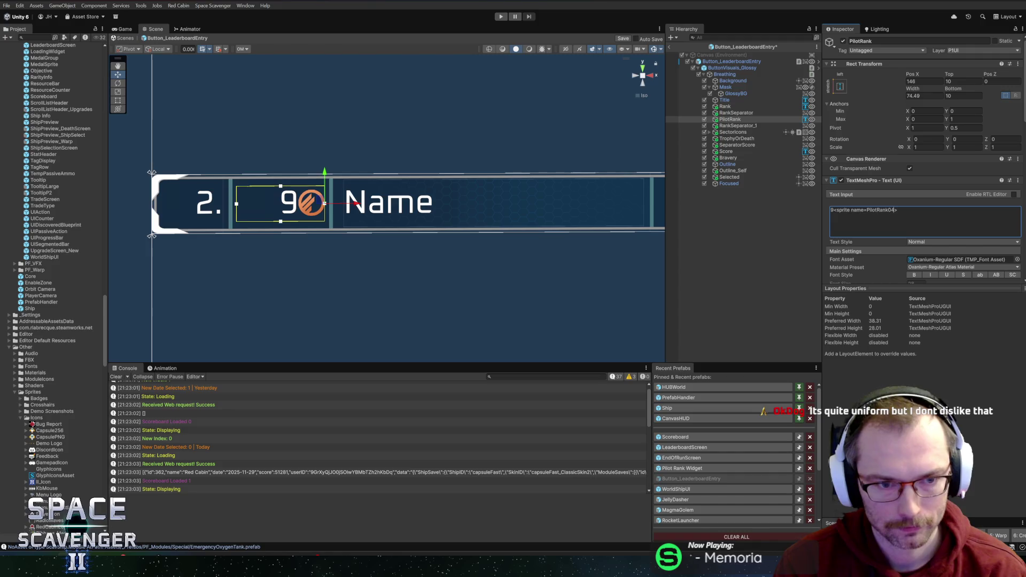
Exit prefab editing and start the game in play mode
{"action": "left_click", "coordinate": [708, 280]}
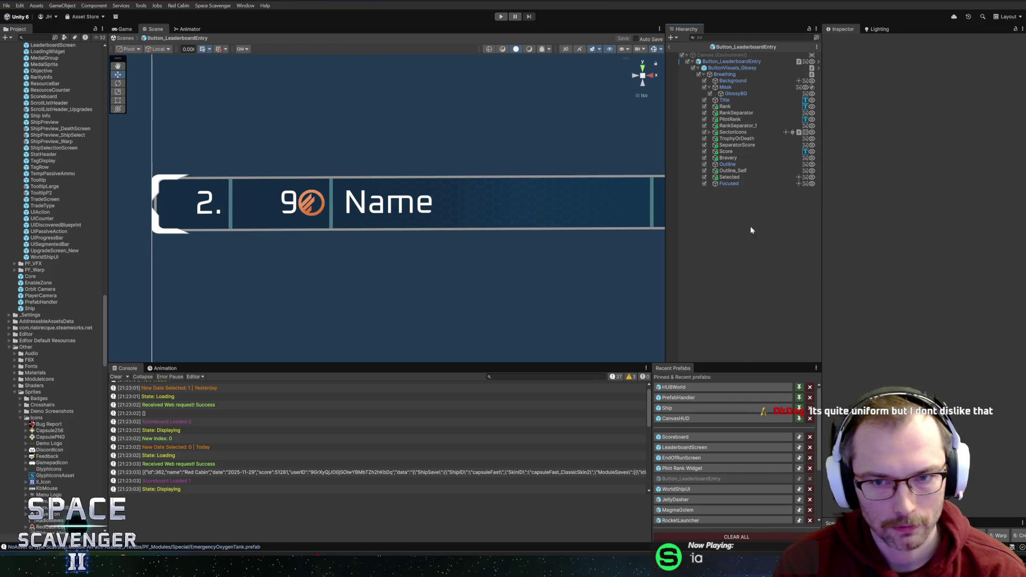
{"action": "left_click", "coordinate": [671, 46]}
{"action": "left_click", "coordinate": [503, 18]}
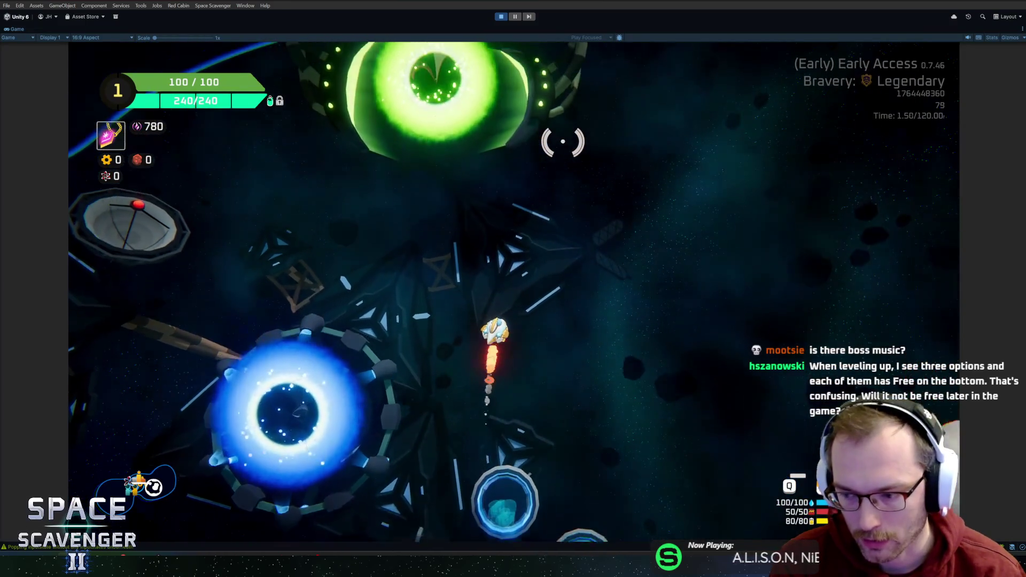
Fly into the Daily Challenge portal, open its leaderboard with F, and restore the editor layout
{"action": "key", "text": "w"}
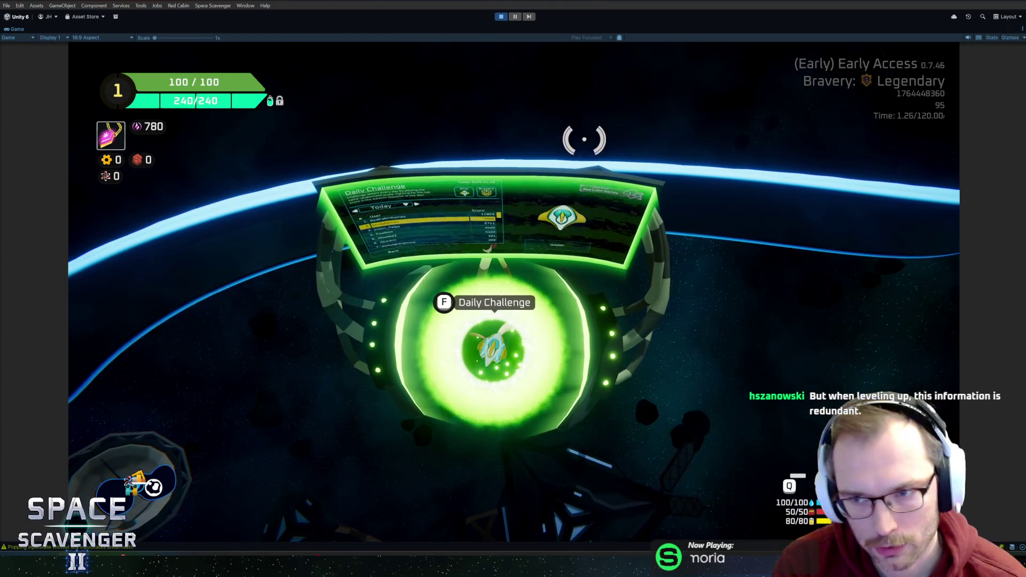
{"action": "key", "text": "f"}
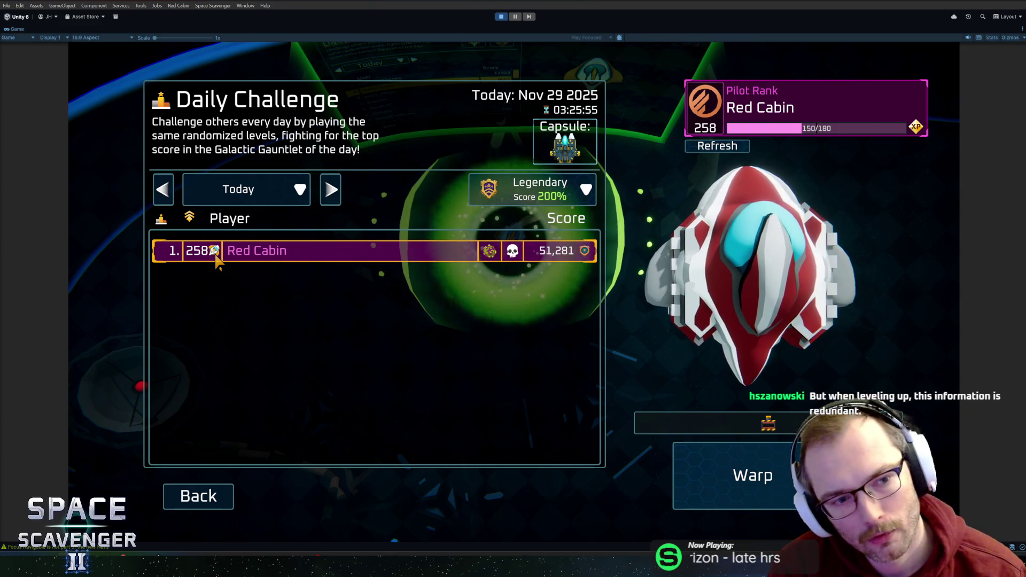
{"action": "key", "text": "shift+space"}
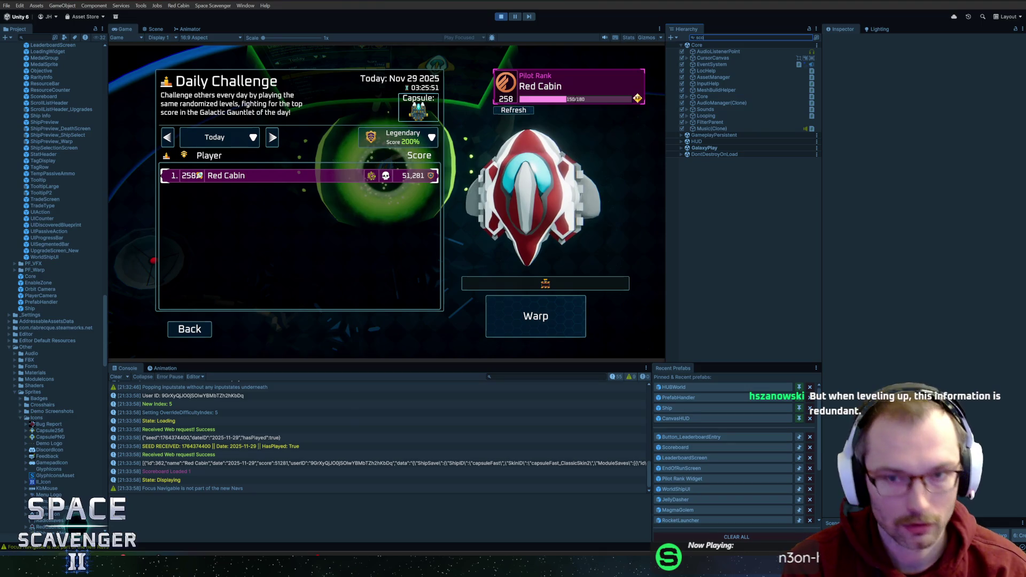
Find the LeaderboardScreen Scoreboard in the Hierarchy and expand its LeaderboardHeader
{"action": "type", "text": "reb"}
{"action": "left_click", "coordinate": [707, 59]}
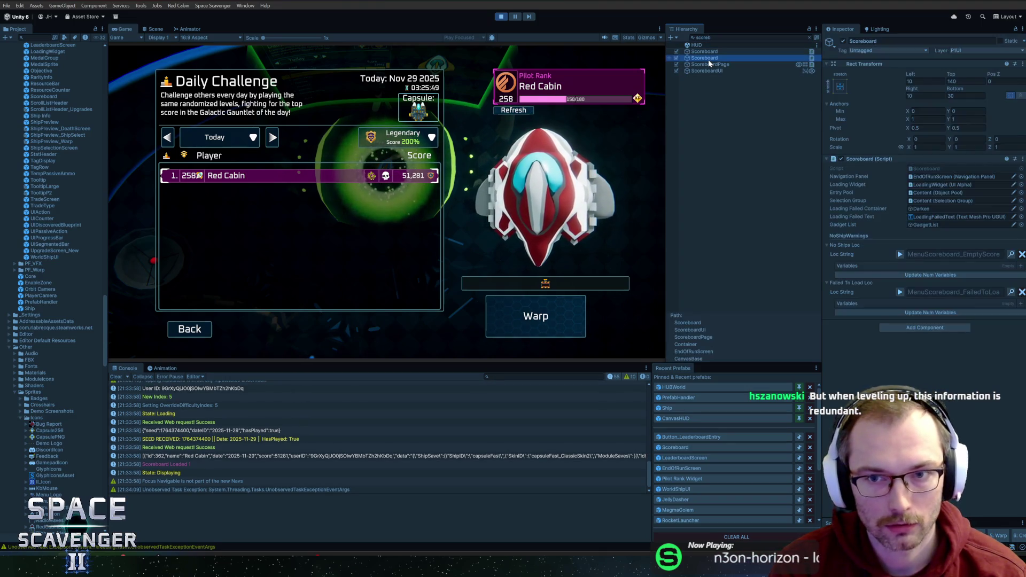
{"action": "left_click", "coordinate": [713, 53]}
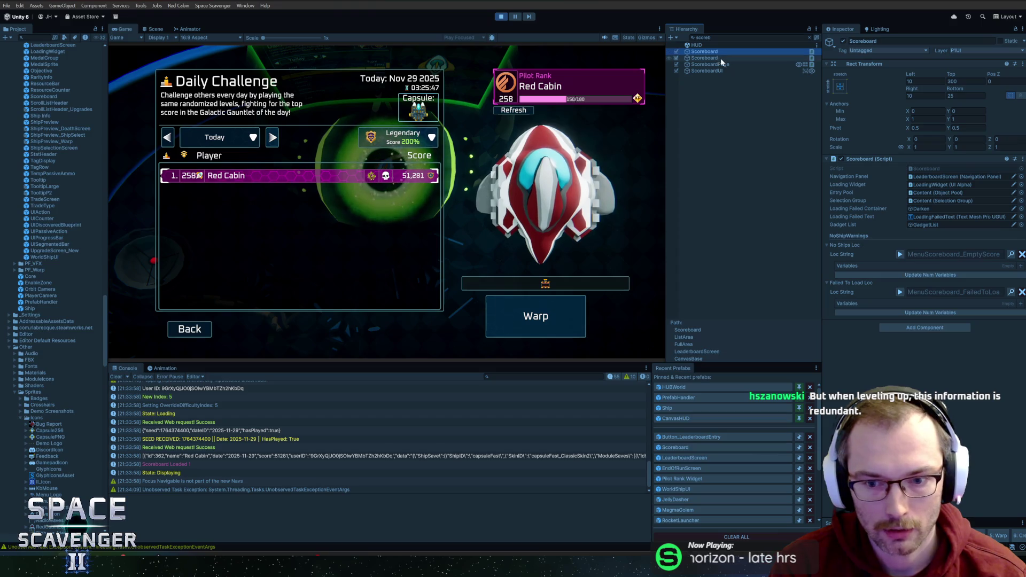
{"action": "left_click", "coordinate": [721, 59]}
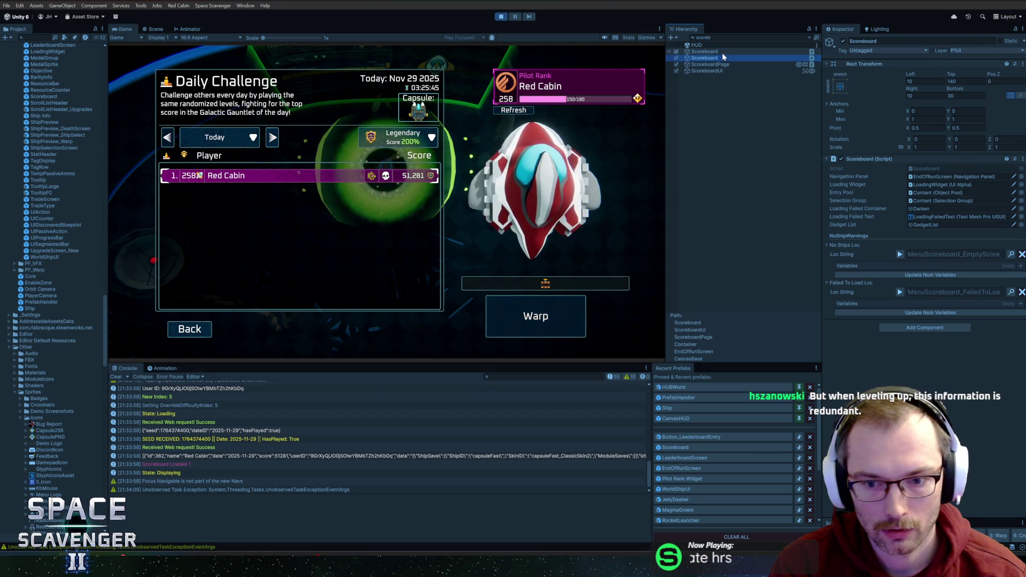
{"action": "key", "text": "Up"}
{"action": "key", "text": "Escape"}
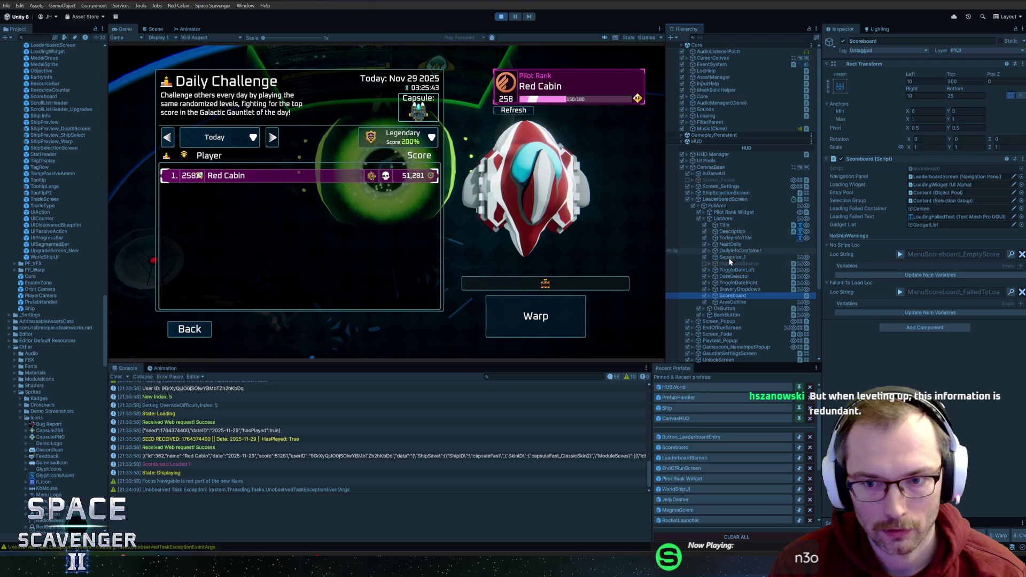
{"action": "left_click", "coordinate": [711, 296]}
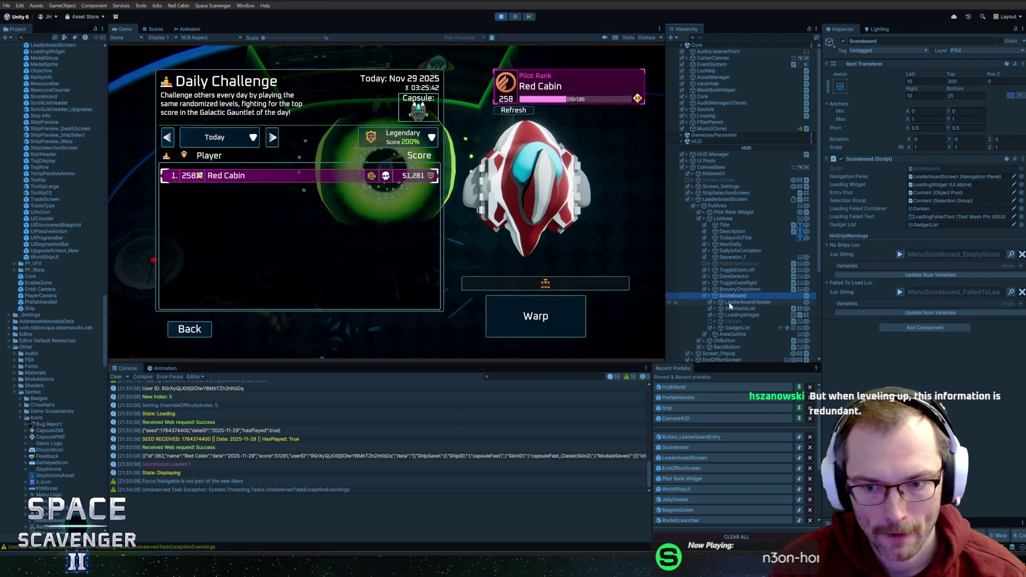
{"action": "left_click", "coordinate": [716, 302]}
Change the Rank_1 header text's alignment and widen it from 60 to about 89
{"action": "left_click", "coordinate": [742, 315]}
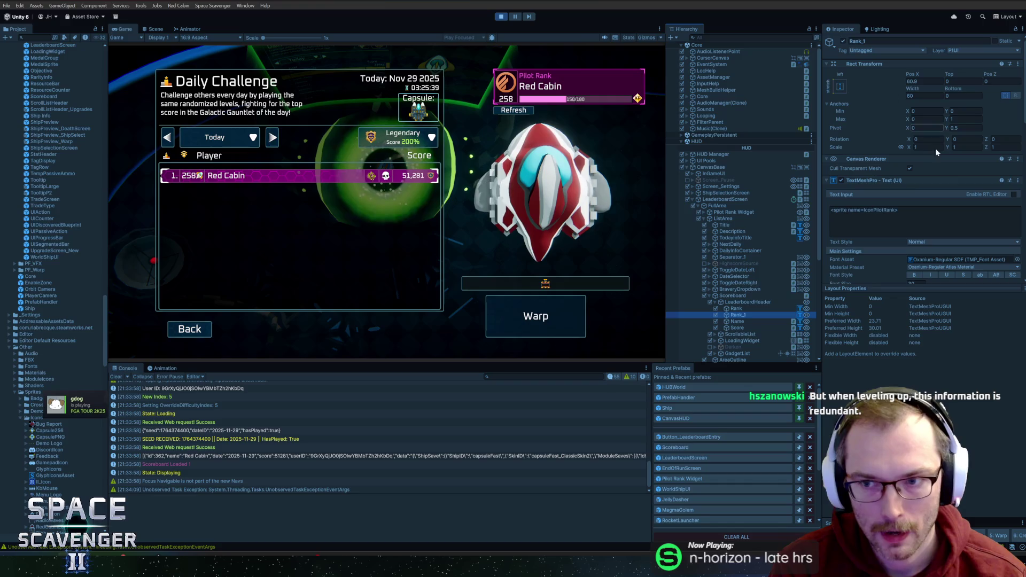
{"action": "scroll", "coordinate": [936, 152], "scroll_direction": "down", "scroll_amount": 3}
{"action": "left_click", "coordinate": [929, 264]}
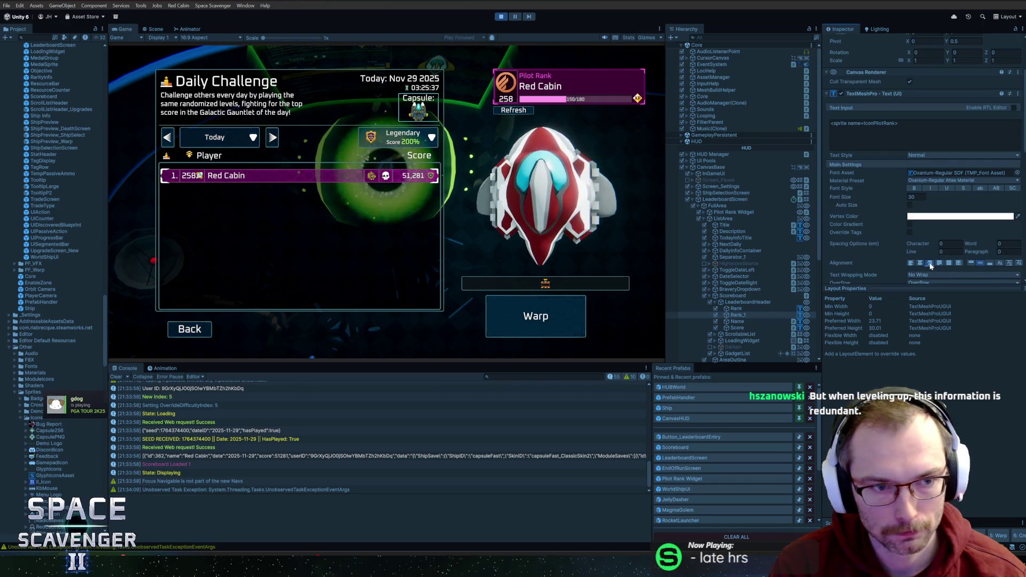
{"action": "scroll", "coordinate": [890, 100], "scroll_direction": "up", "scroll_amount": 3}
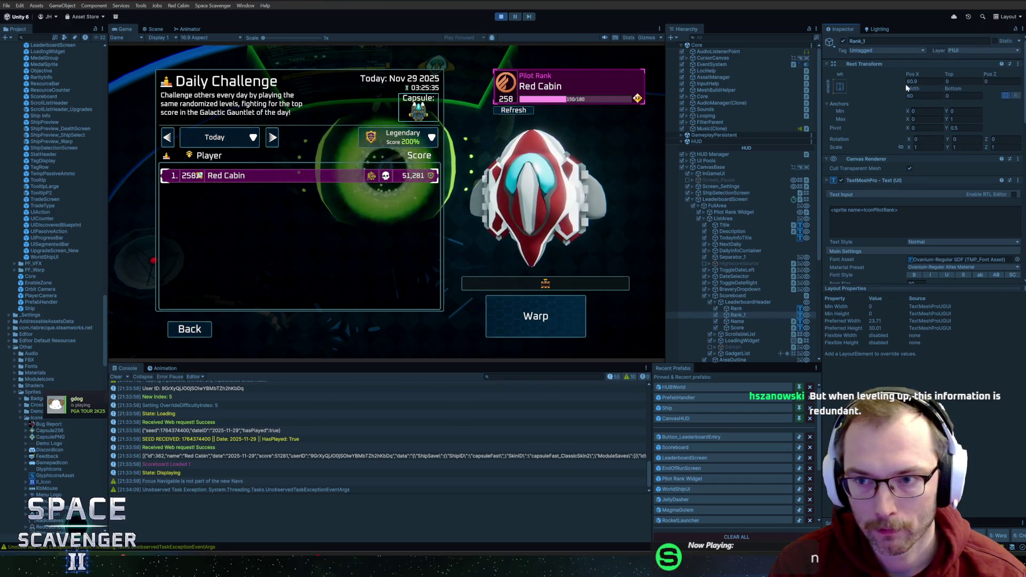
{"action": "left_click_drag", "start_coordinate": [907, 88], "coordinate": [927, 95]}
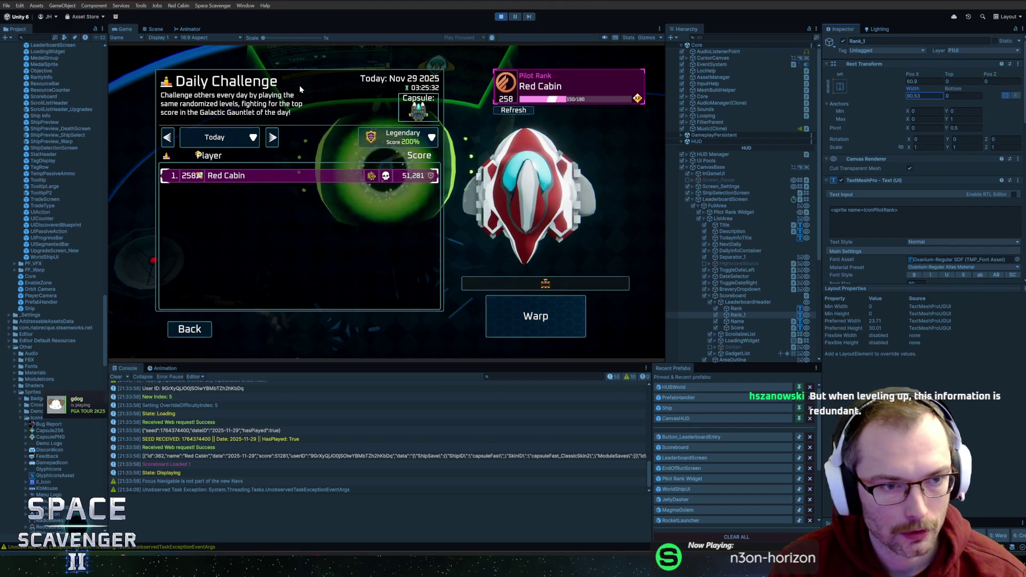
{"action": "left_click", "coordinate": [928, 95]}
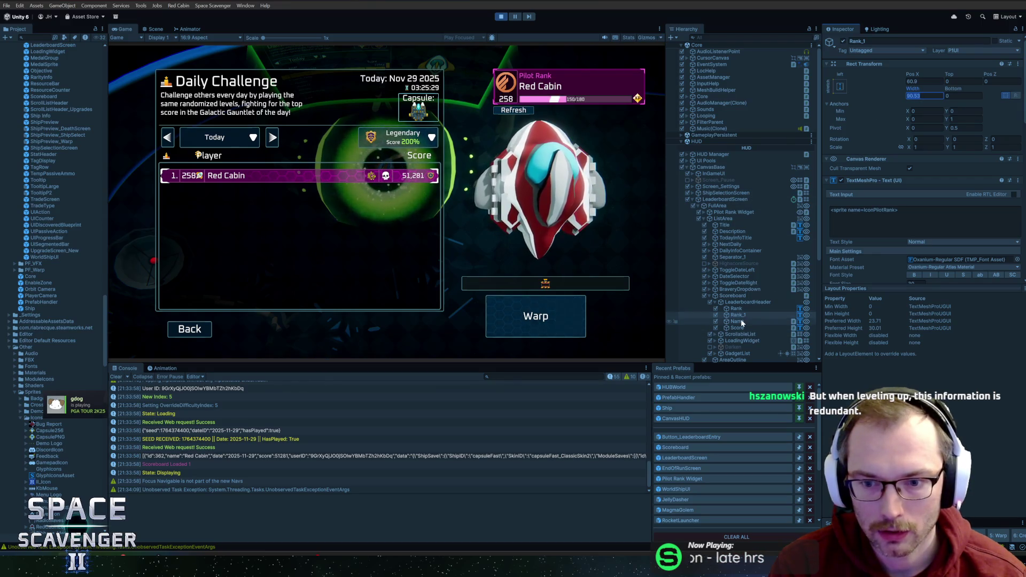
{"action": "scroll", "coordinate": [849, 265], "scroll_direction": "down", "scroll_amount": 2}
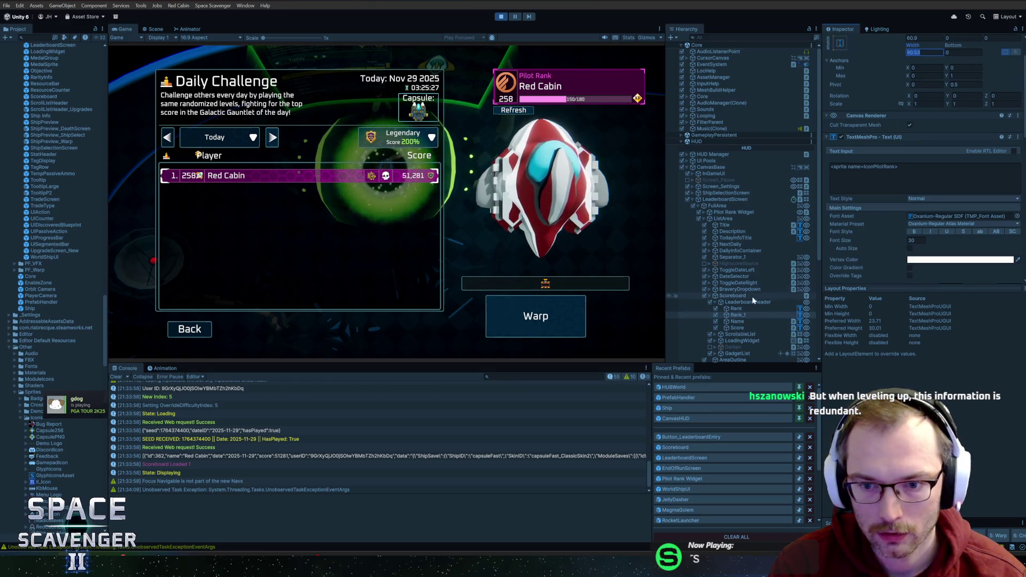
Shift the header's Name text right to a Left offset of 165
{"action": "left_click", "coordinate": [740, 321]}
{"action": "scroll", "coordinate": [882, 98], "scroll_direction": "up", "scroll_amount": 2}
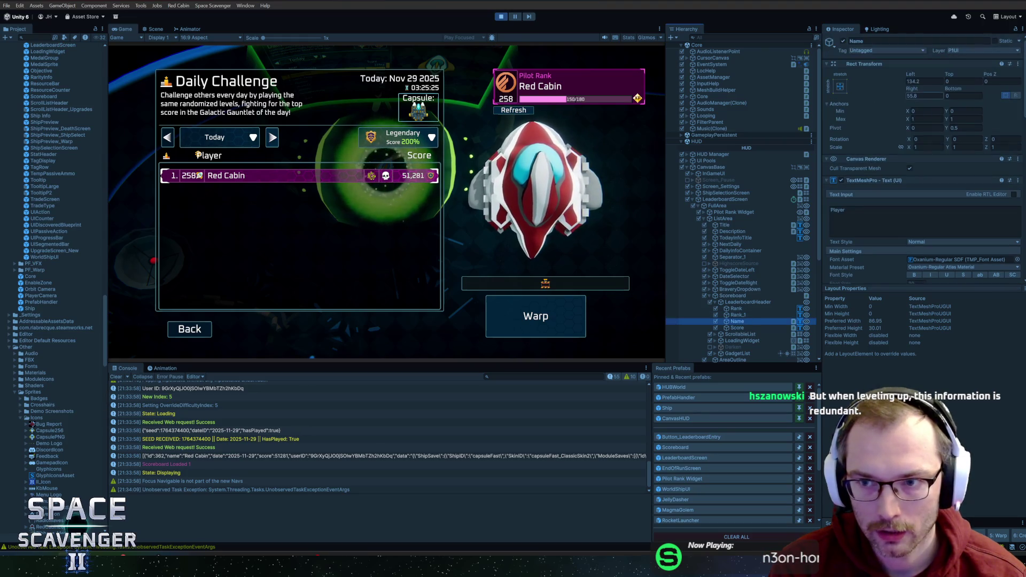
{"action": "left_click_drag", "start_coordinate": [910, 75], "coordinate": [974, 75]}
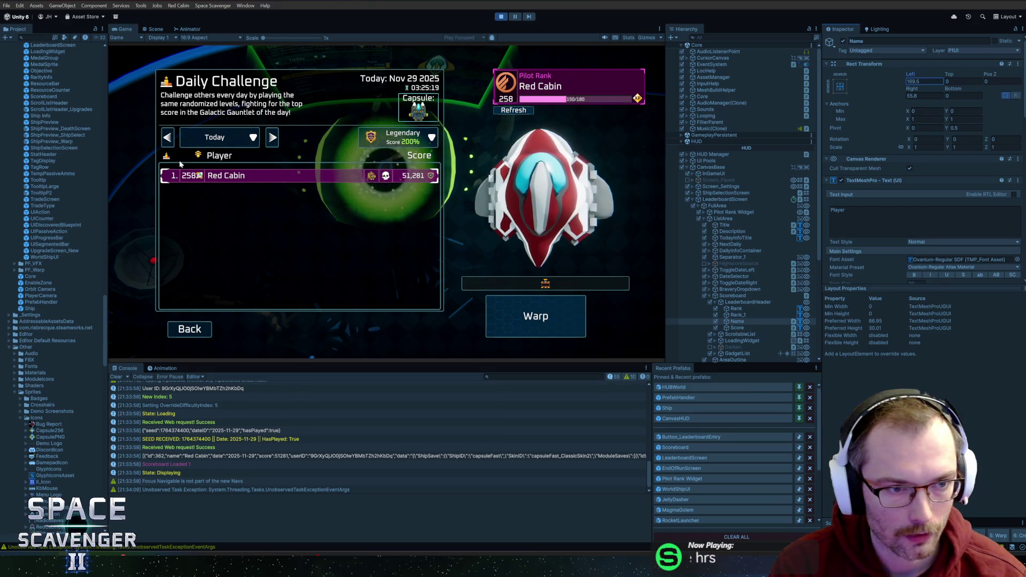
Rename the second rank text object to Rank_1
{"action": "left_click", "coordinate": [742, 309]}
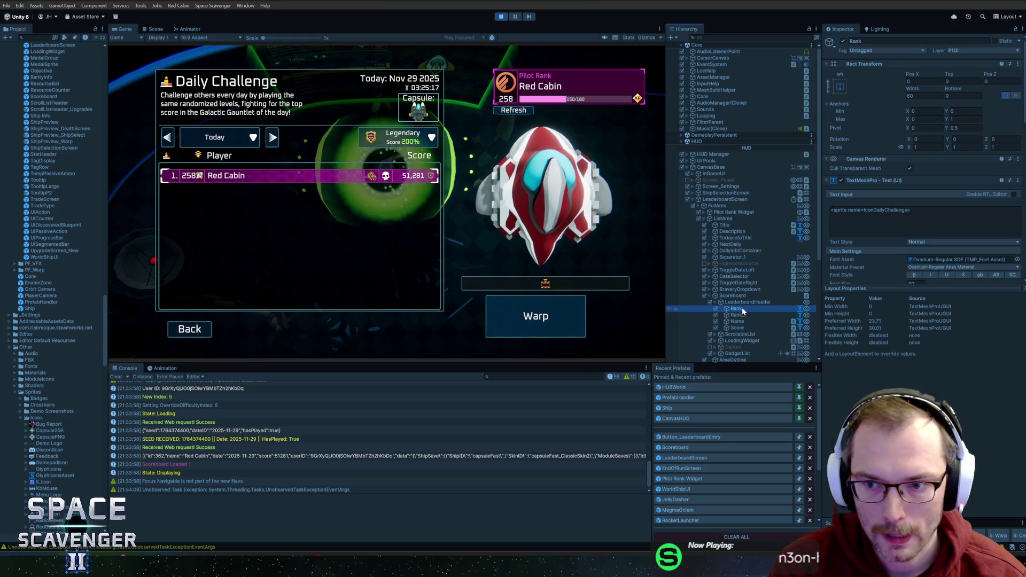
{"action": "left_click", "coordinate": [738, 315]}
{"action": "key", "text": "F2"}
{"action": "type", "text": "Rank_1"}
{"action": "key", "text": "Return"}
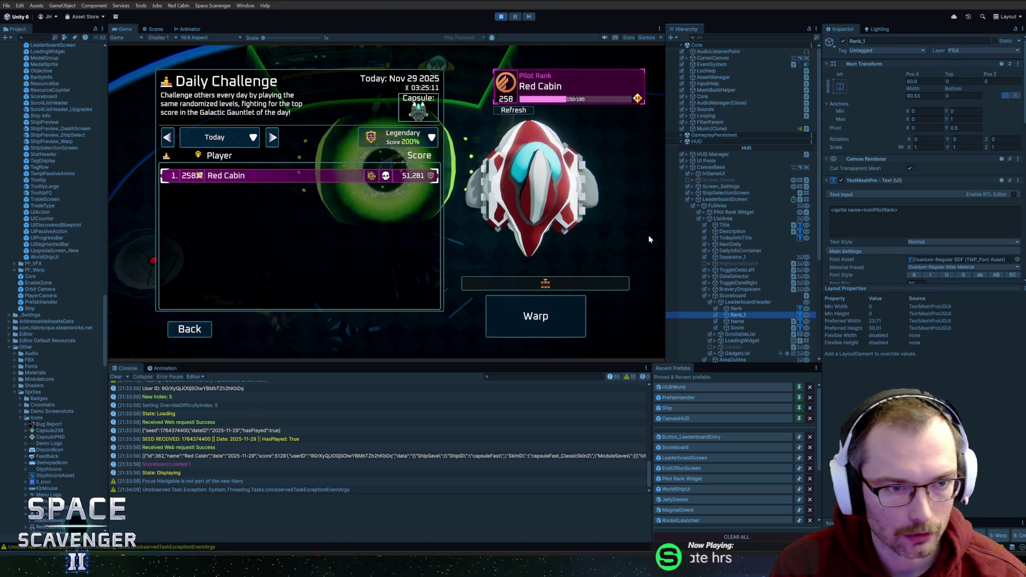
Search the Project for 'glyph' and select the GlyphIcons texture
{"action": "left_click", "coordinate": [35, 37]}
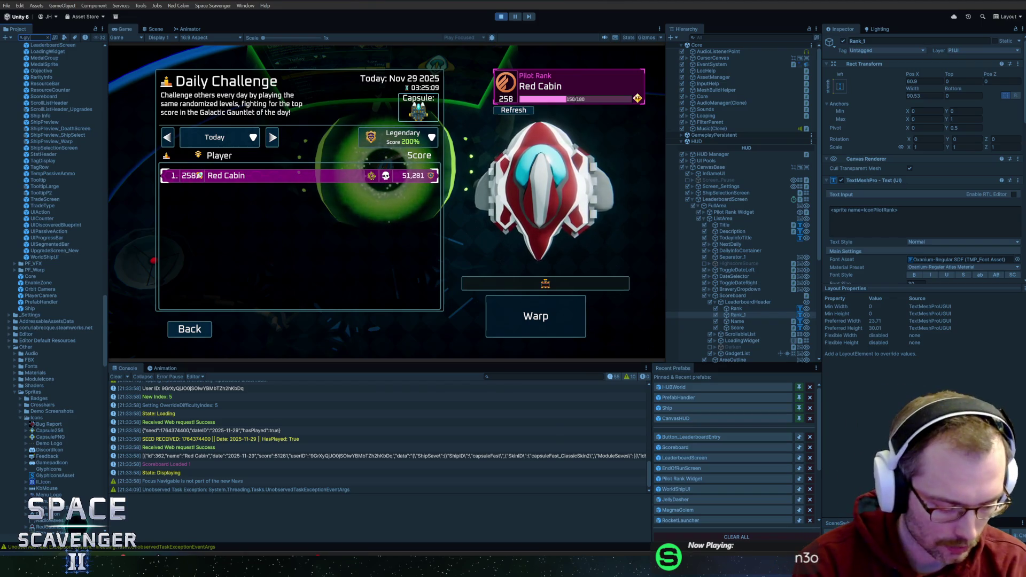
{"action": "type", "text": "glyph"}
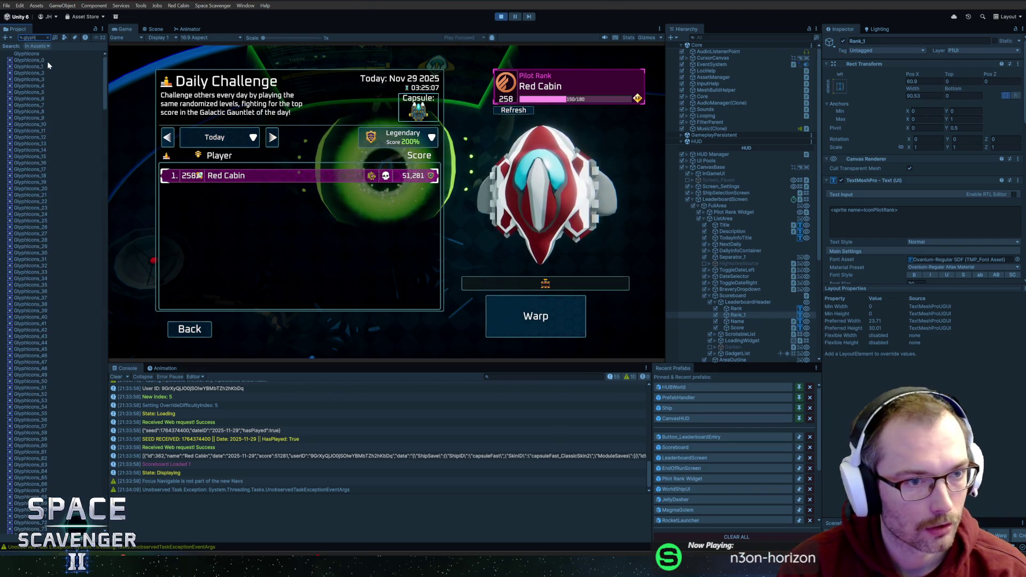
{"action": "left_click", "coordinate": [27, 54]}
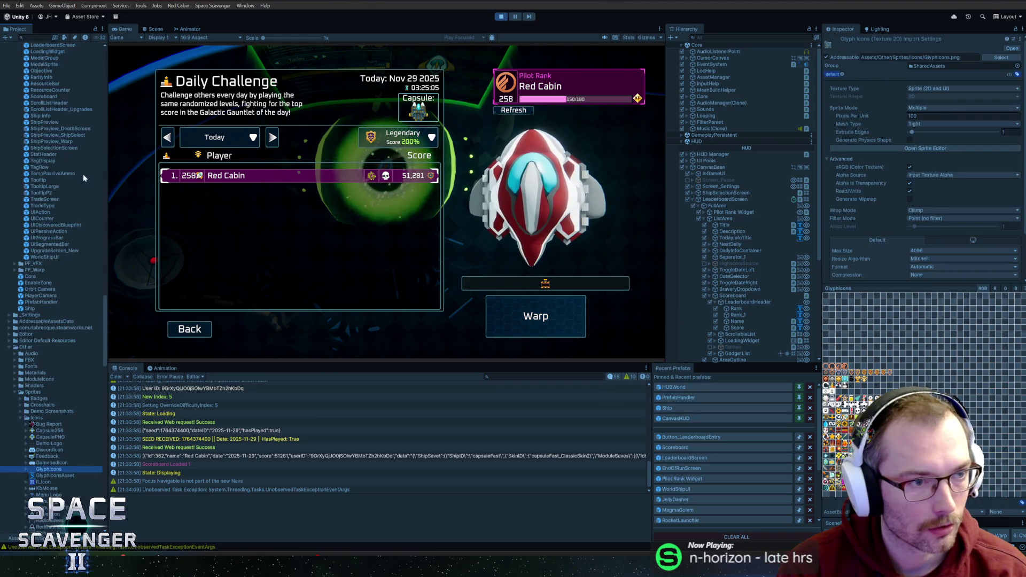
Select the GlyphIconsAsset sprite asset and expand its glyph table
{"action": "left_click", "coordinate": [55, 475]}
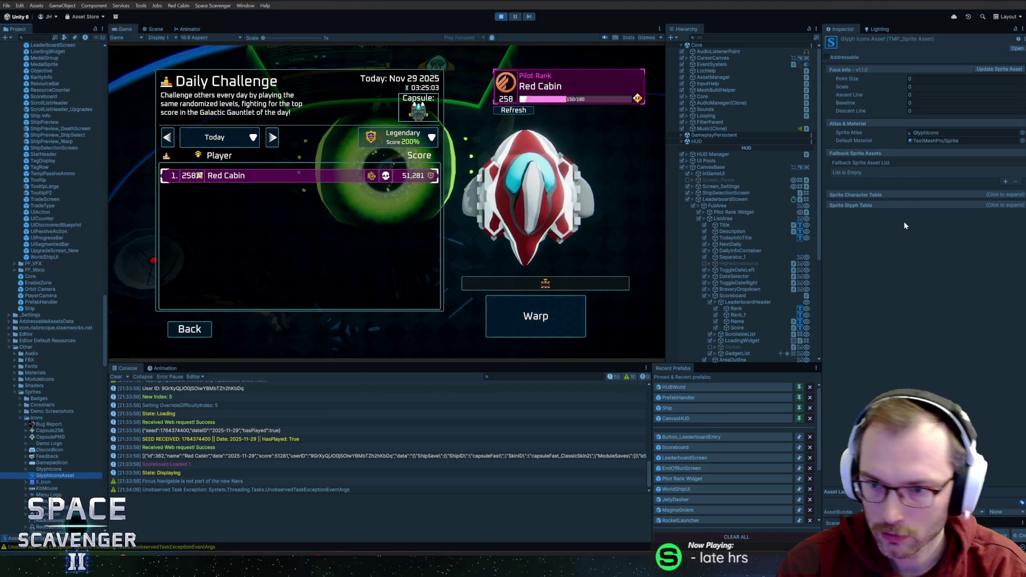
{"action": "left_click", "coordinate": [1000, 206]}
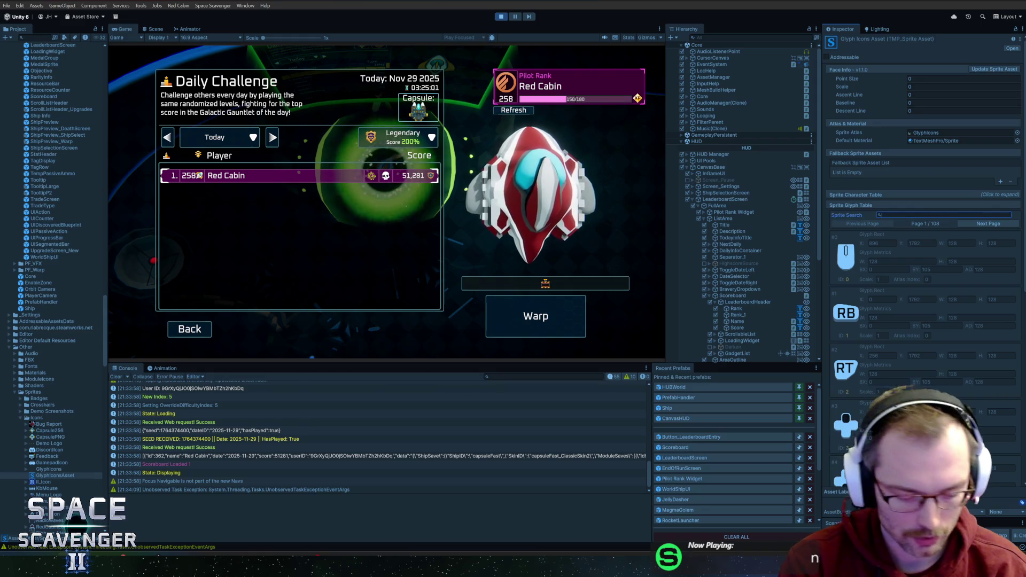
{"action": "type", "text": "challen"}
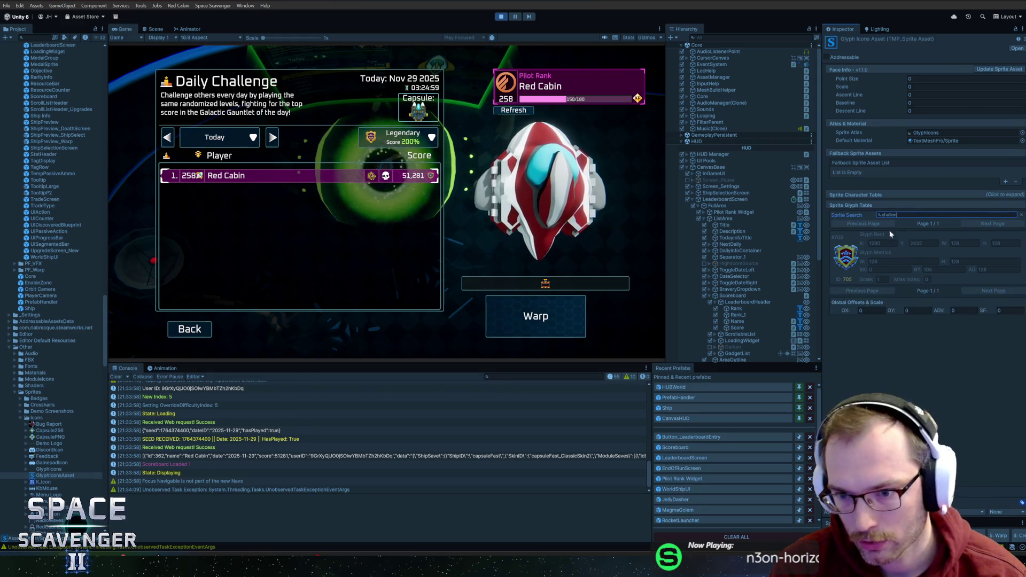
{"action": "type", "text": "dai"}
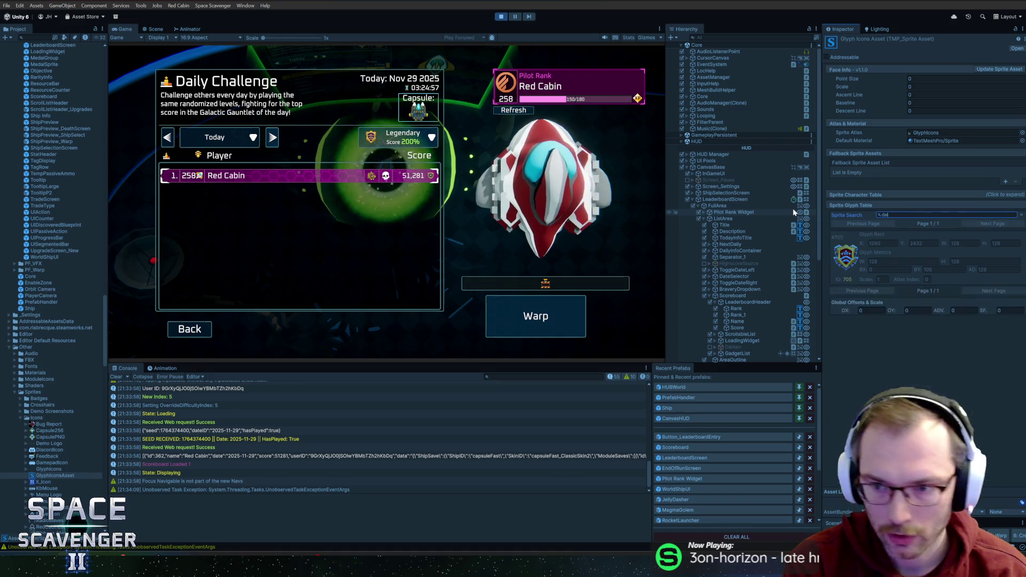
{"action": "key", "text": "BackSpace"}
{"action": "key", "text": "BackSpace"}
{"action": "key", "text": "BackSpace"}
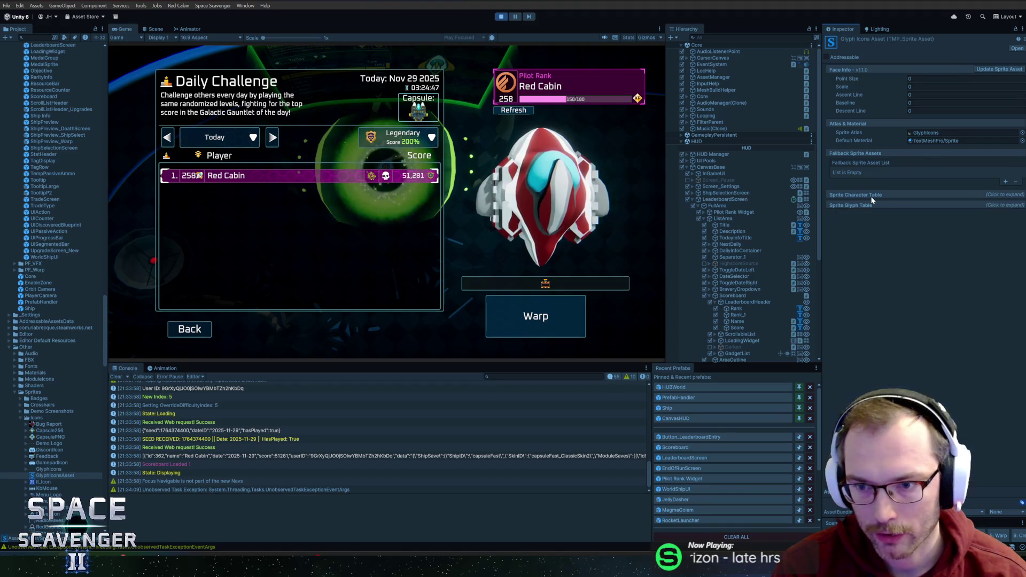
Filter the Sprite Character Table by 'chall', inspect IconDailyChallenge, then filter by 'pilot'
{"action": "left_click", "coordinate": [903, 194]}
{"action": "type", "text": "chall"}
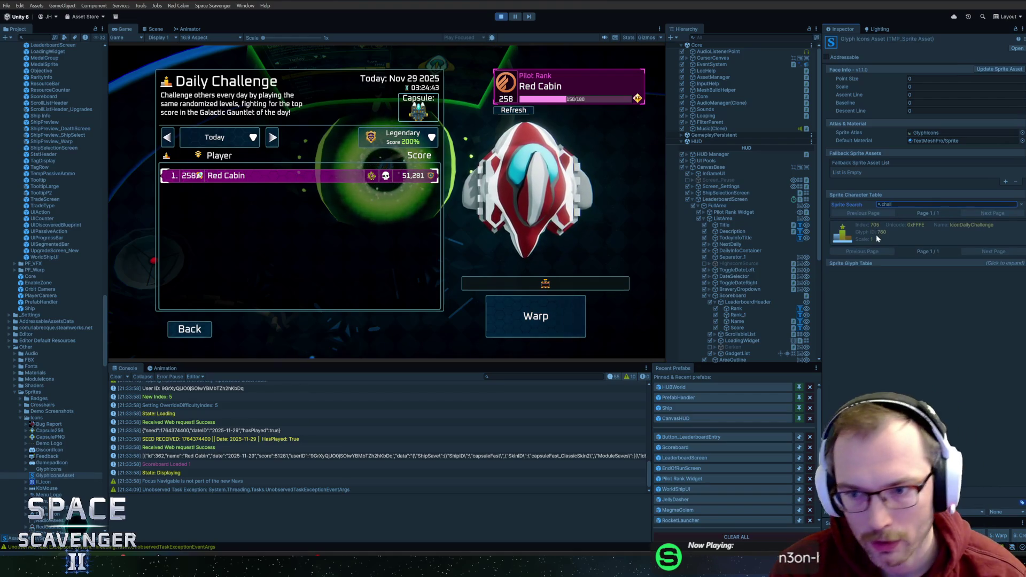
{"action": "left_click", "coordinate": [876, 234]}
{"action": "left_click", "coordinate": [915, 233]}
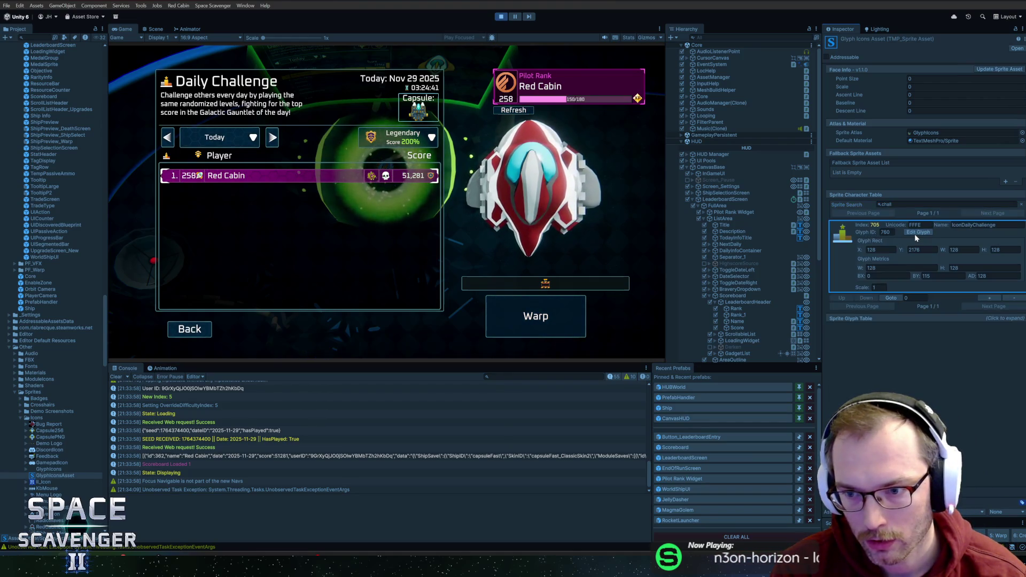
{"action": "left_click", "coordinate": [899, 211]}
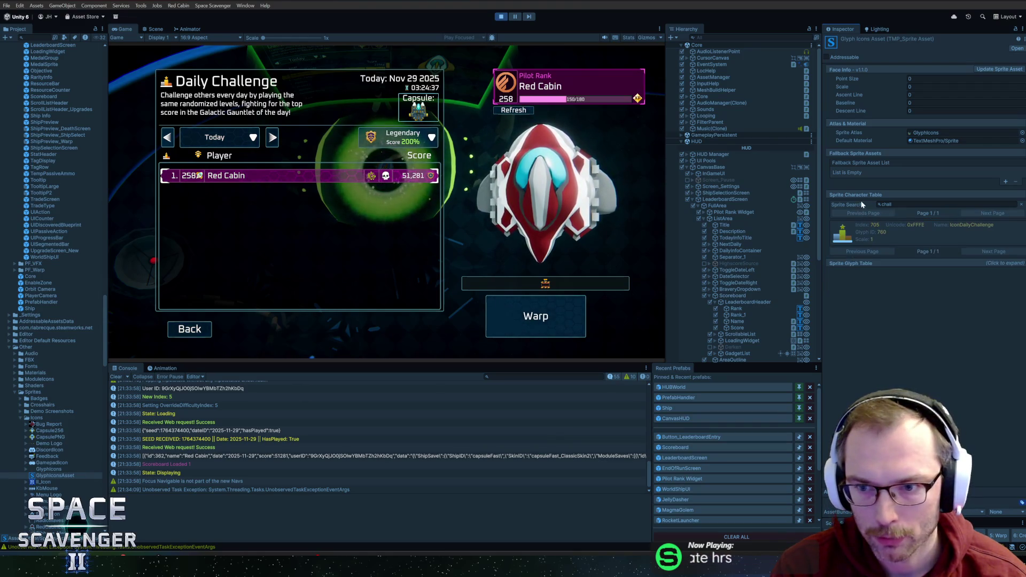
{"action": "left_click", "coordinate": [832, 204]}
{"action": "type", "text": "pilot"}
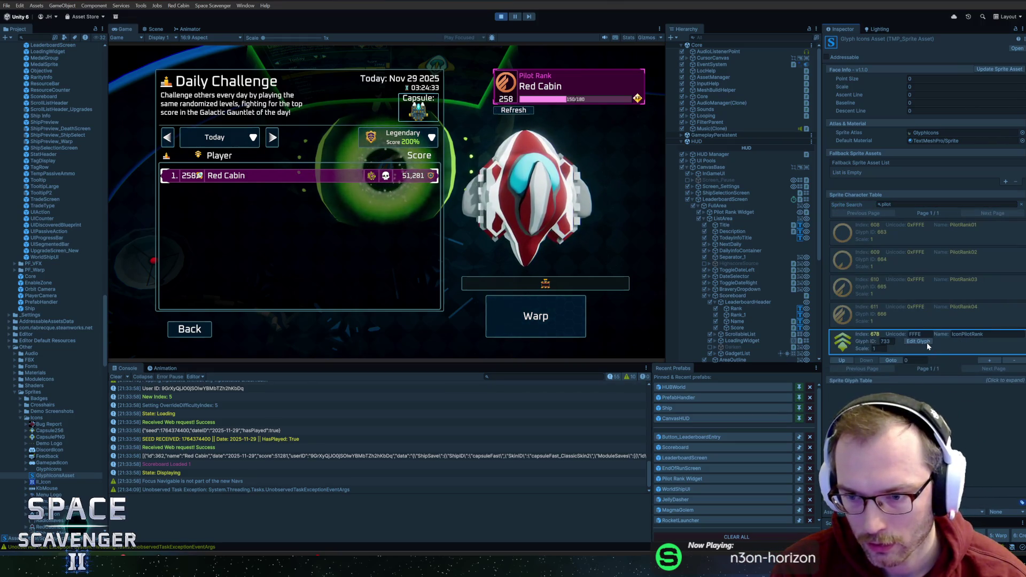
Lower IconPilotRank's glyph BY offset from 115, then exit play mode with Ctrl+P
{"action": "left_click", "coordinate": [929, 345]}
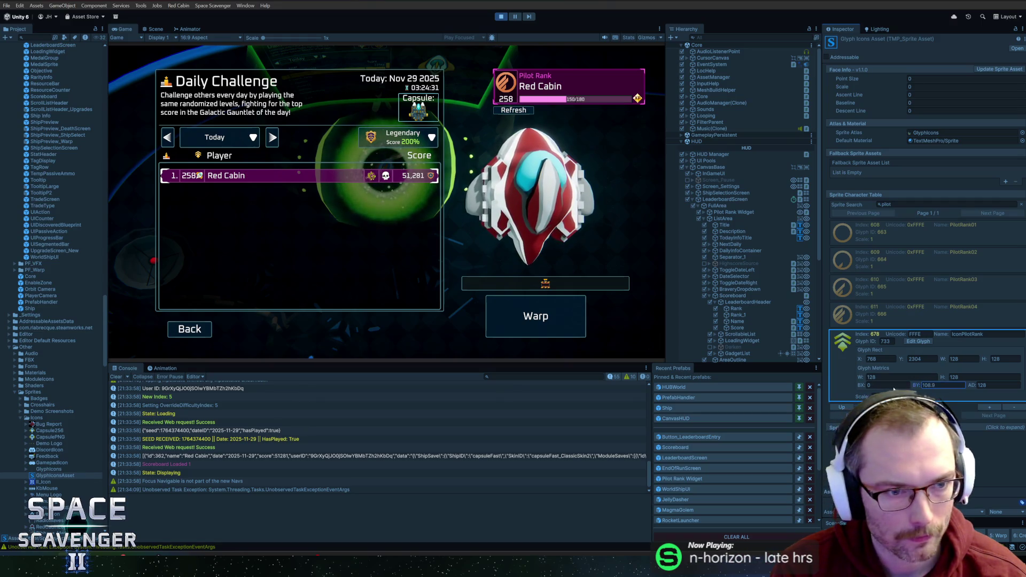
{"action": "mouse_move", "coordinate": [915, 384]}
{"action": "left_mouse_down"}
{"action": "mouse_move", "coordinate": [841, 389]}
{"action": "mouse_move", "coordinate": [881, 392]}
{"action": "left_mouse_up"}
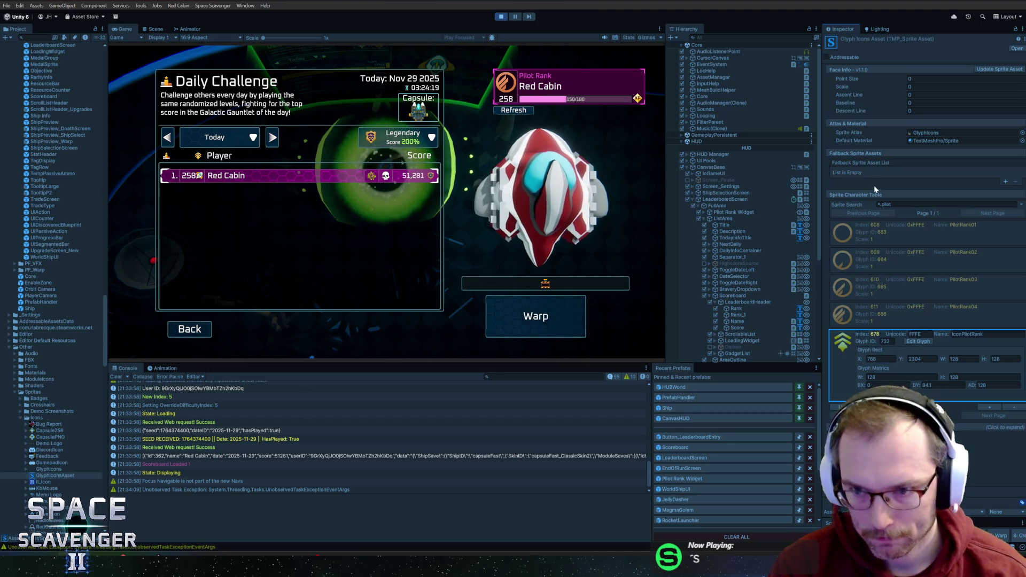
{"action": "left_click", "coordinate": [940, 384]}
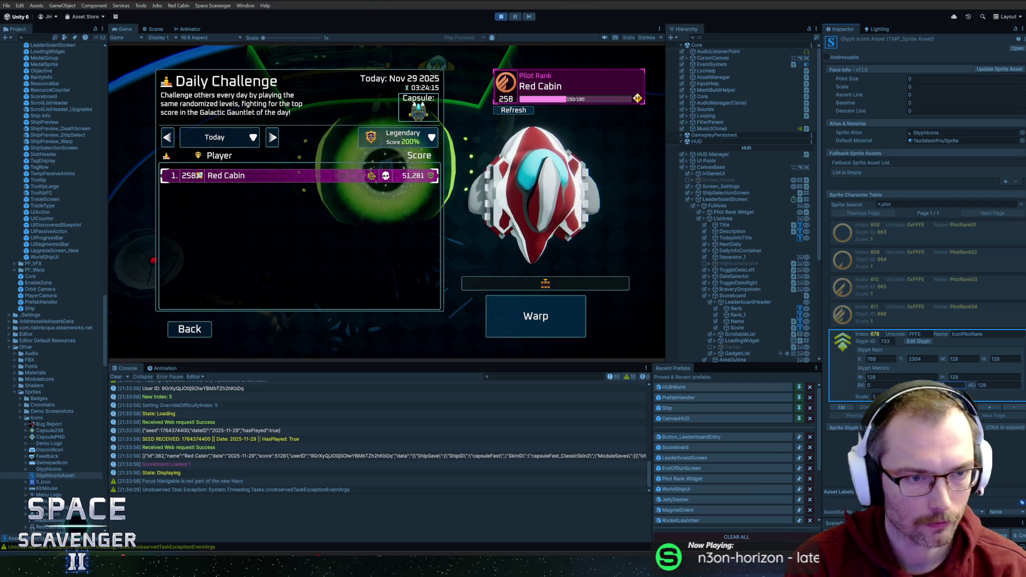
{"action": "key", "text": "ctrl+p"}
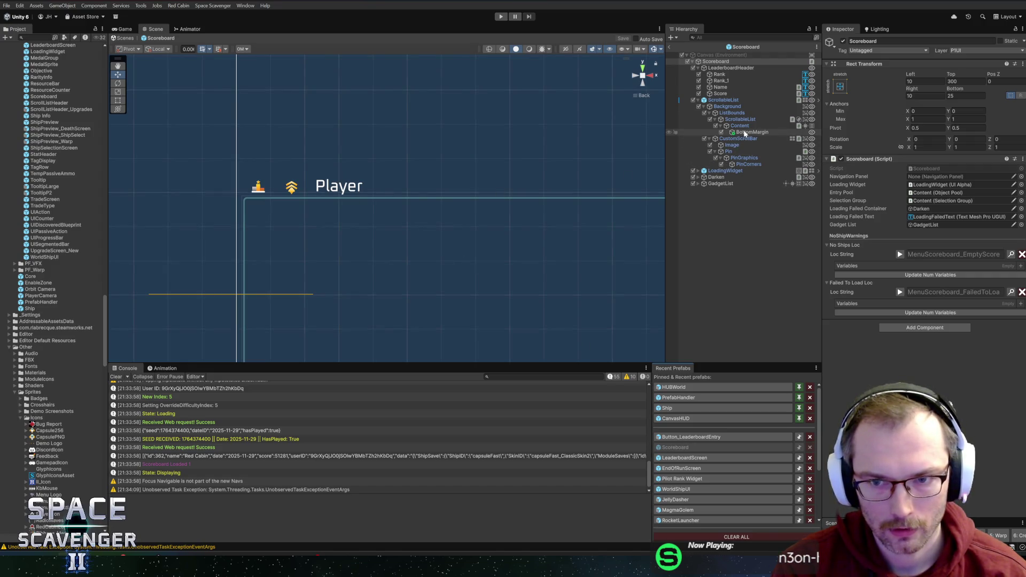
Set the LeaderboardHeader's Rect Transform left offset to 12
{"action": "left_click", "coordinate": [695, 436]}
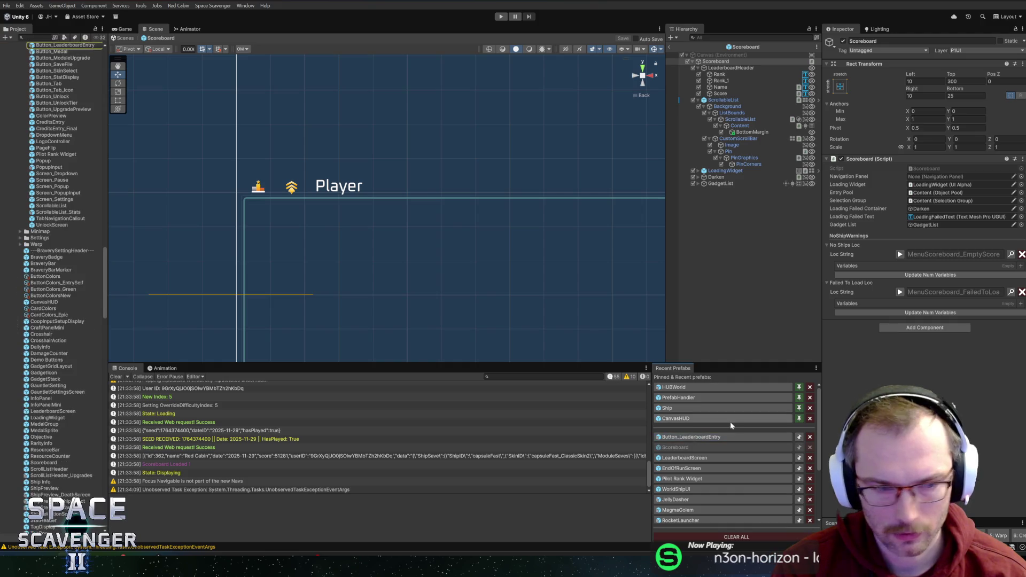
{"action": "mouse_move", "coordinate": [71, 56]}
{"action": "left_mouse_down"}
{"action": "mouse_move", "coordinate": [643, 76]}
{"action": "mouse_move", "coordinate": [756, 132]}
{"action": "left_mouse_up"}
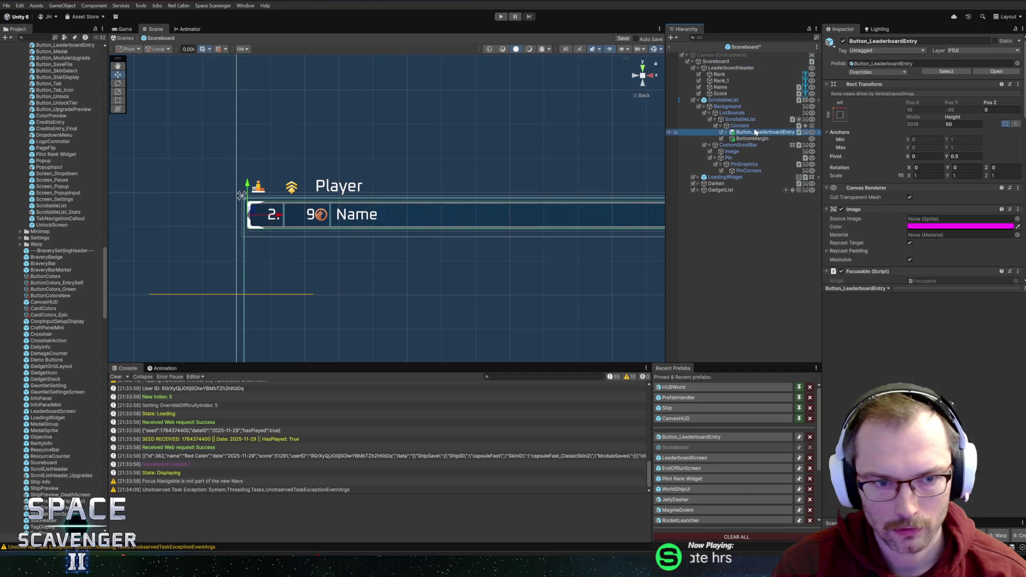
{"action": "scroll", "coordinate": [283, 152], "scroll_direction": "up", "scroll_amount": 3}
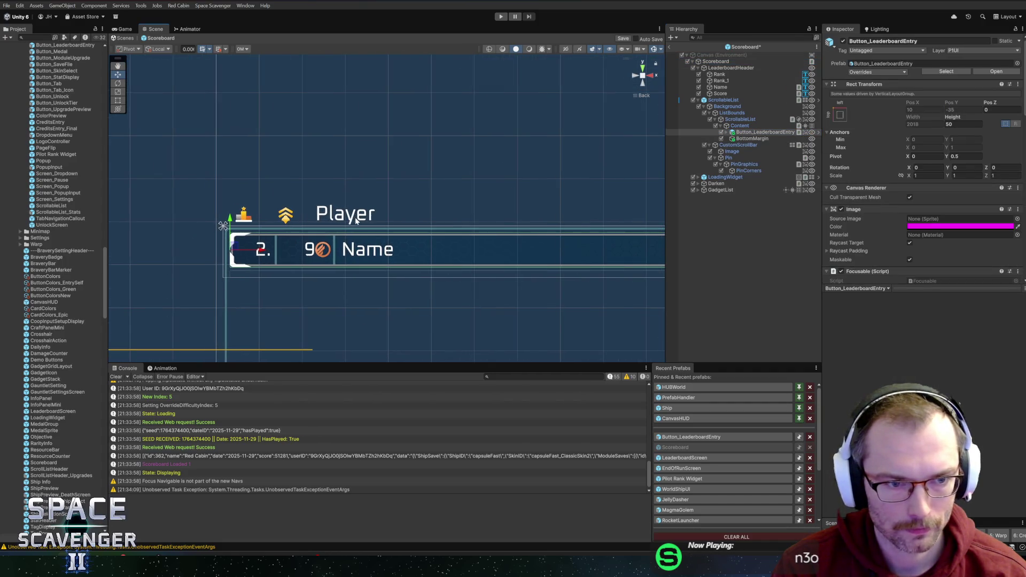
{"action": "left_click", "coordinate": [719, 75]}
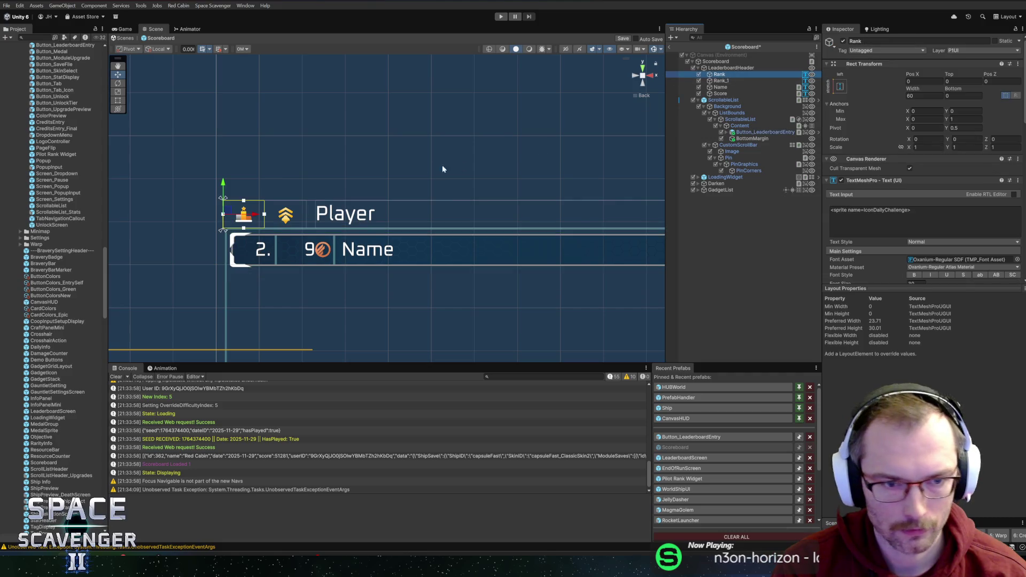
{"action": "left_click", "coordinate": [724, 68]}
{"action": "left_click_drag", "start_coordinate": [911, 78], "coordinate": [928, 69]}
{"action": "left_click", "coordinate": [928, 82]}
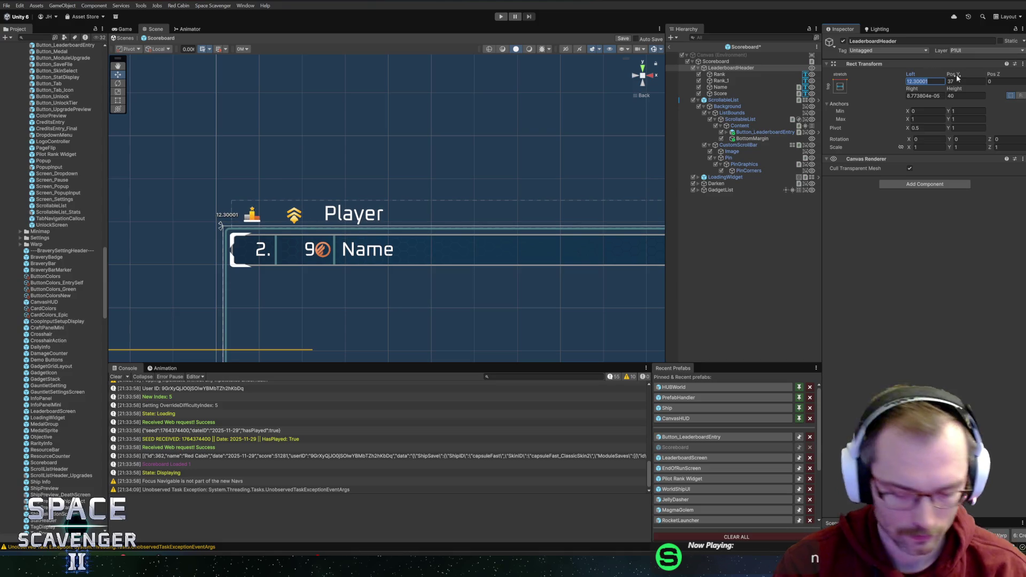
{"action": "type", "text": "12"}
{"action": "key", "text": "Return"}
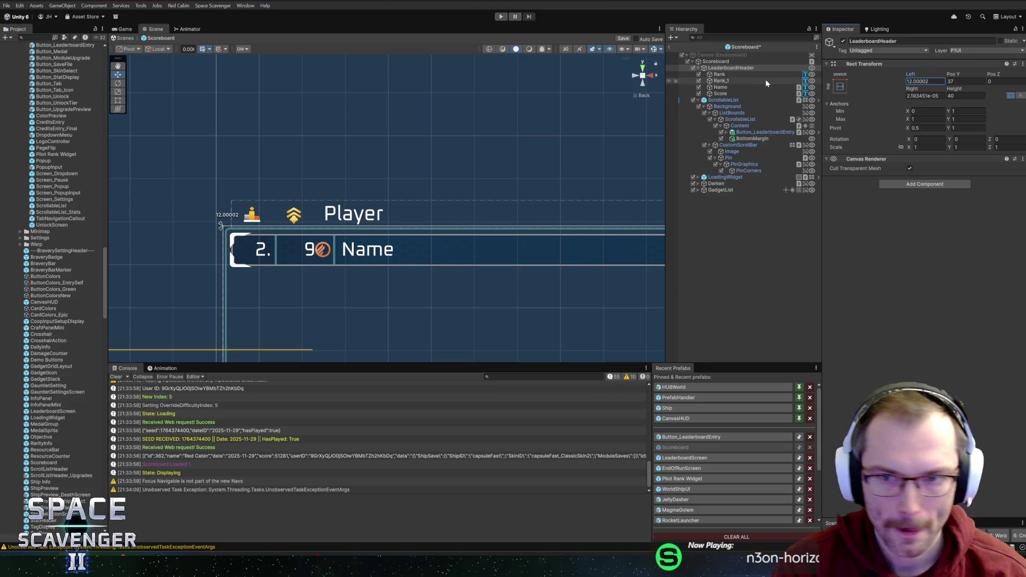
Make the header's Rank icon slightly wider via its Width field
{"action": "left_click", "coordinate": [719, 75]}
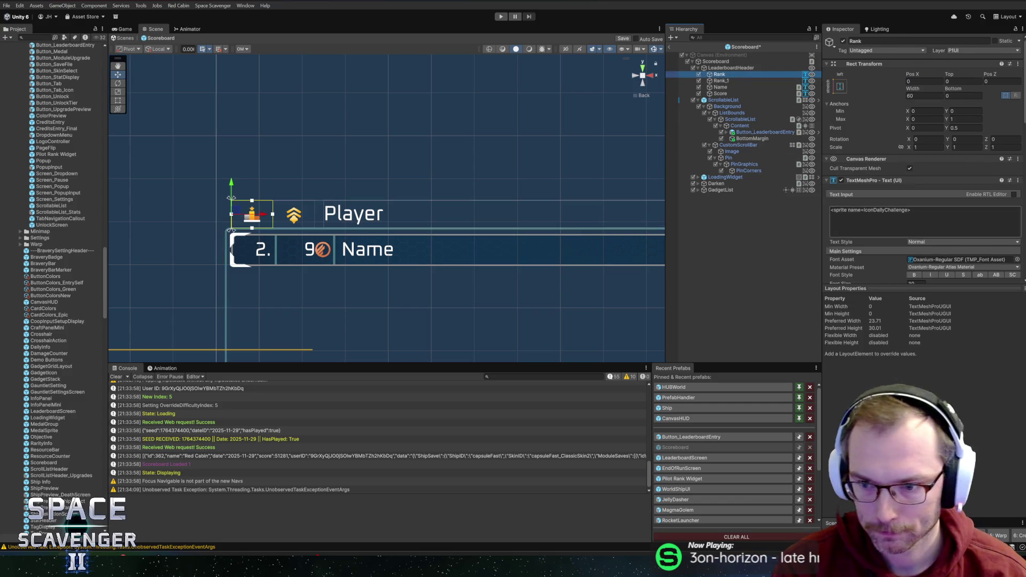
{"action": "scroll", "coordinate": [895, 224], "scroll_direction": "down", "scroll_amount": 5}
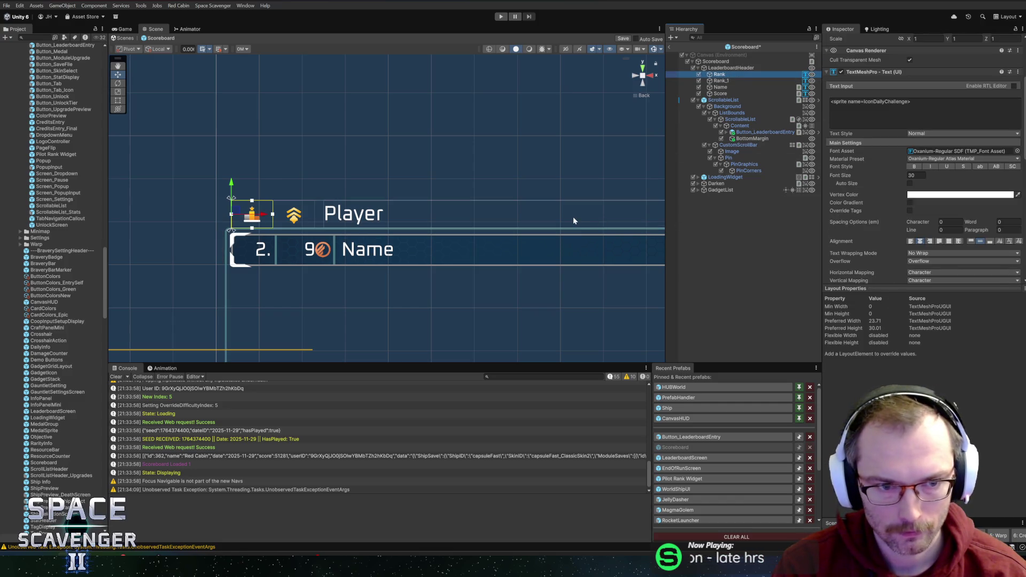
{"action": "scroll", "coordinate": [905, 93], "scroll_direction": "up", "scroll_amount": 5}
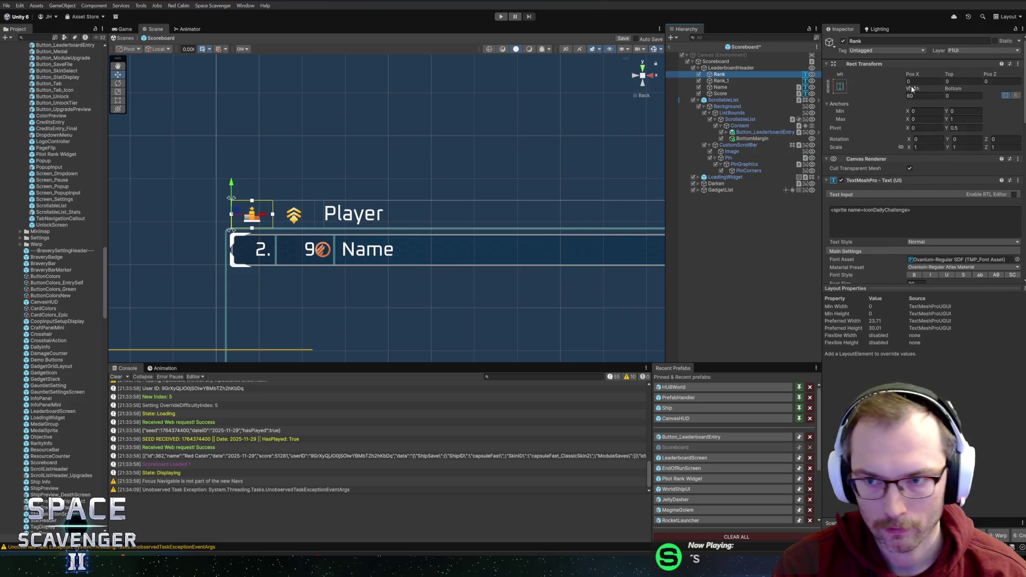
{"action": "left_click_drag", "start_coordinate": [913, 89], "coordinate": [916, 91]}
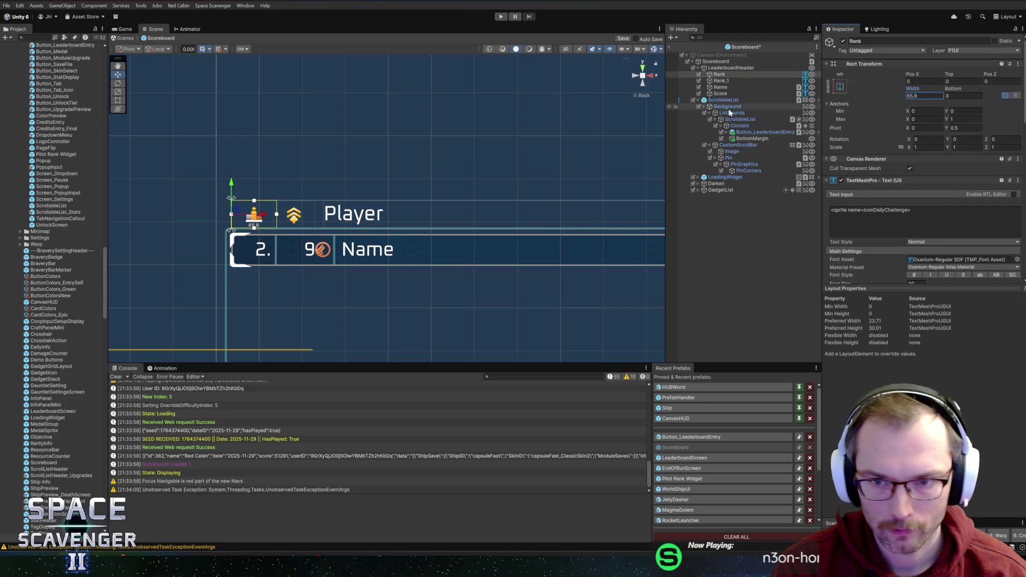
Drag Rank_1 right to about Pos X 79 beside Player, then check Rank and Name
{"action": "left_click", "coordinate": [721, 81]}
{"action": "left_click_drag", "start_coordinate": [301, 219], "coordinate": [317, 216]}
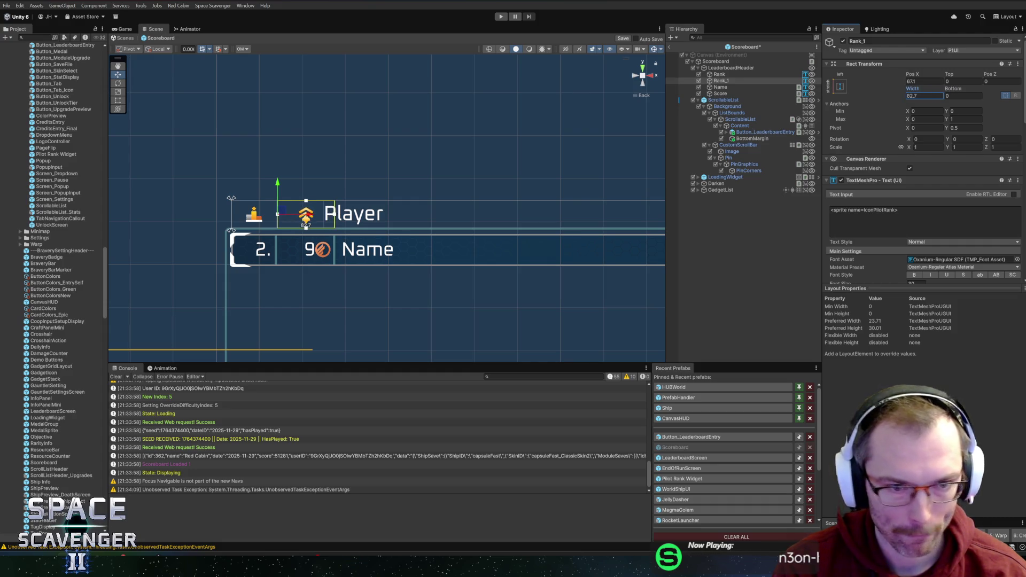
{"action": "scroll", "coordinate": [927, 207], "scroll_direction": "down", "scroll_amount": 5}
{"action": "scroll", "coordinate": [922, 171], "scroll_direction": "down", "scroll_amount": 3}
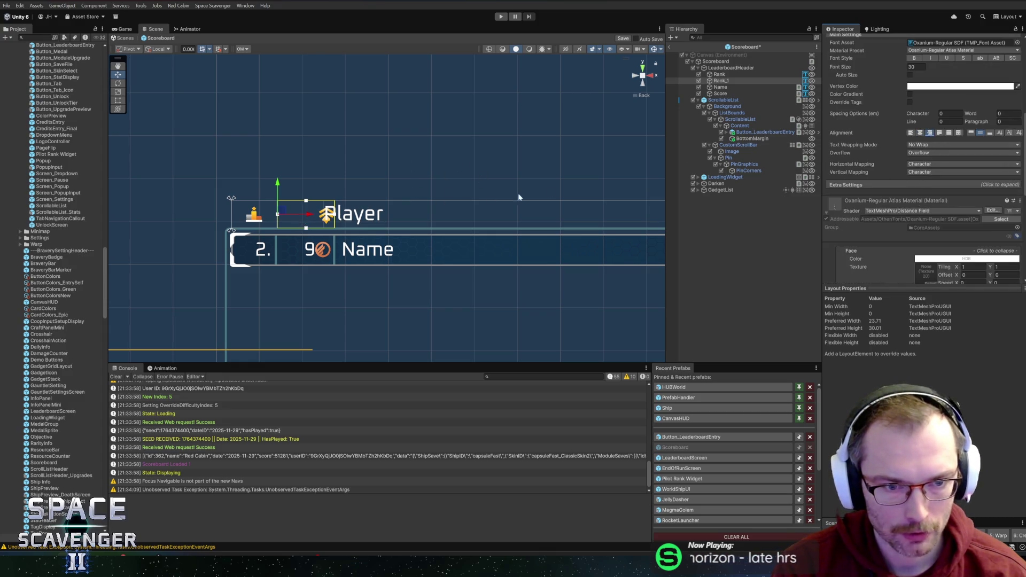
{"action": "scroll", "coordinate": [834, 151], "scroll_direction": "up", "scroll_amount": 2}
{"action": "scroll", "coordinate": [877, 192], "scroll_direction": "up", "scroll_amount": 2}
{"action": "type", "text": "36"}
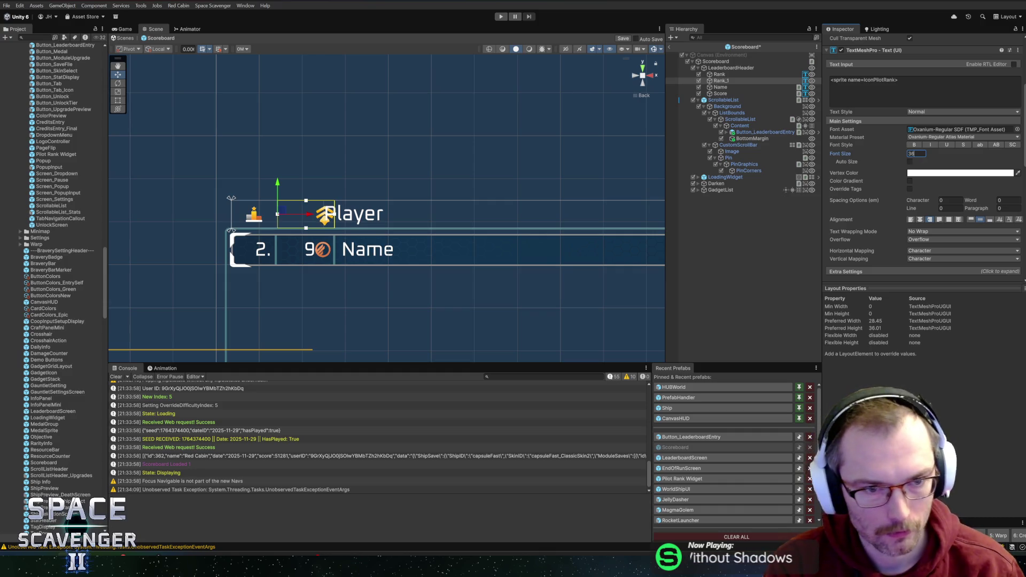
{"action": "left_click", "coordinate": [748, 76]}
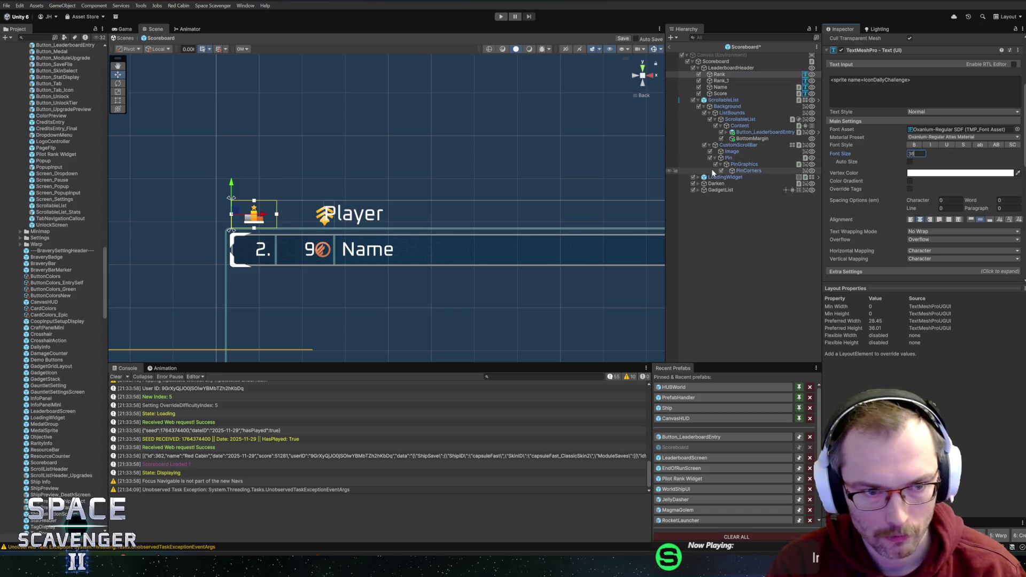
{"action": "left_click", "coordinate": [740, 88]}
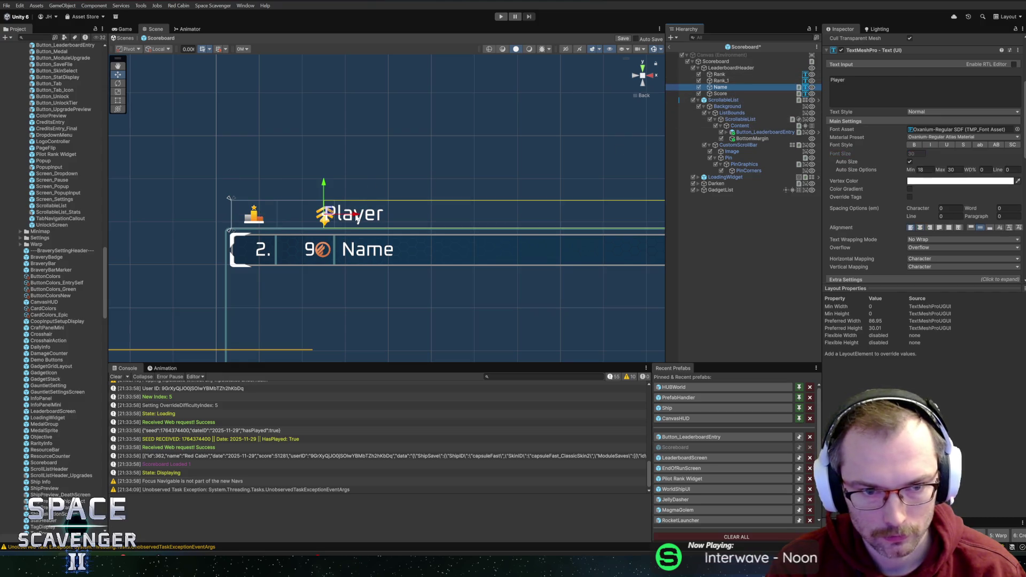
Push the Player label right, setting its left offset to 160
{"action": "scroll", "coordinate": [907, 146], "scroll_direction": "up", "scroll_amount": 5}
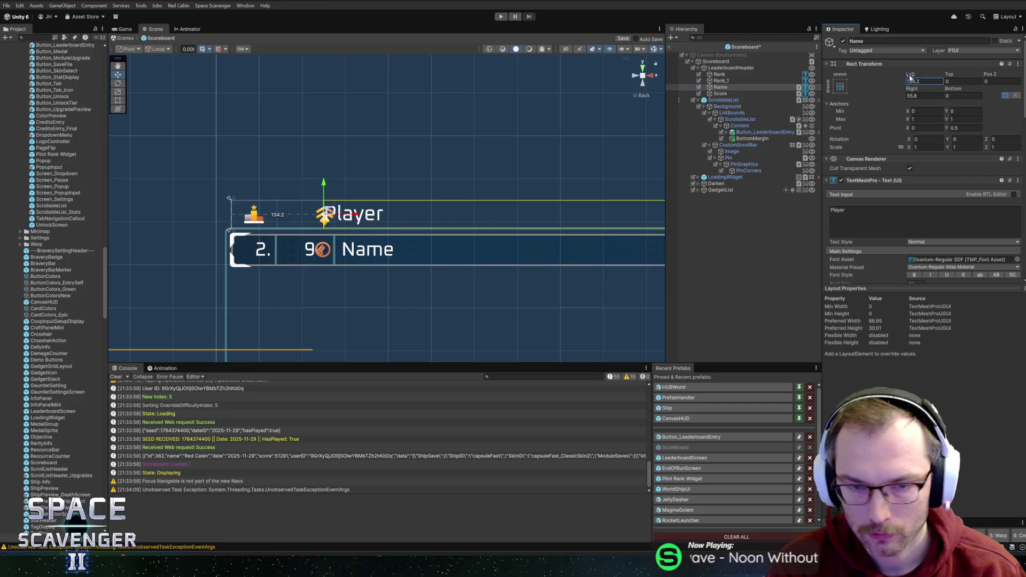
{"action": "left_click_drag", "start_coordinate": [910, 78], "coordinate": [962, 74]}
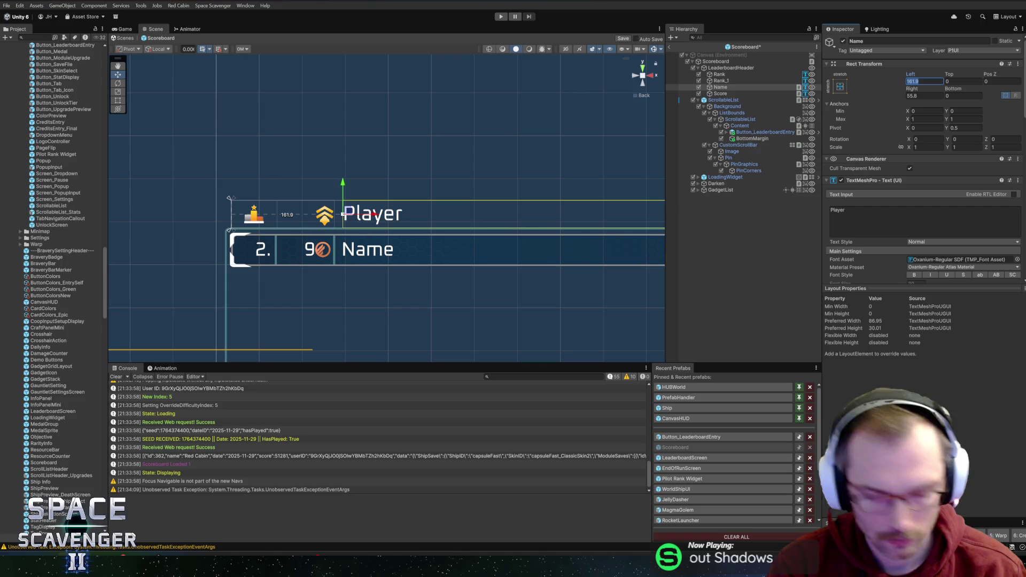
{"action": "type", "text": "160"}
{"action": "scroll", "coordinate": [946, 176], "scroll_direction": "down", "scroll_amount": 3}
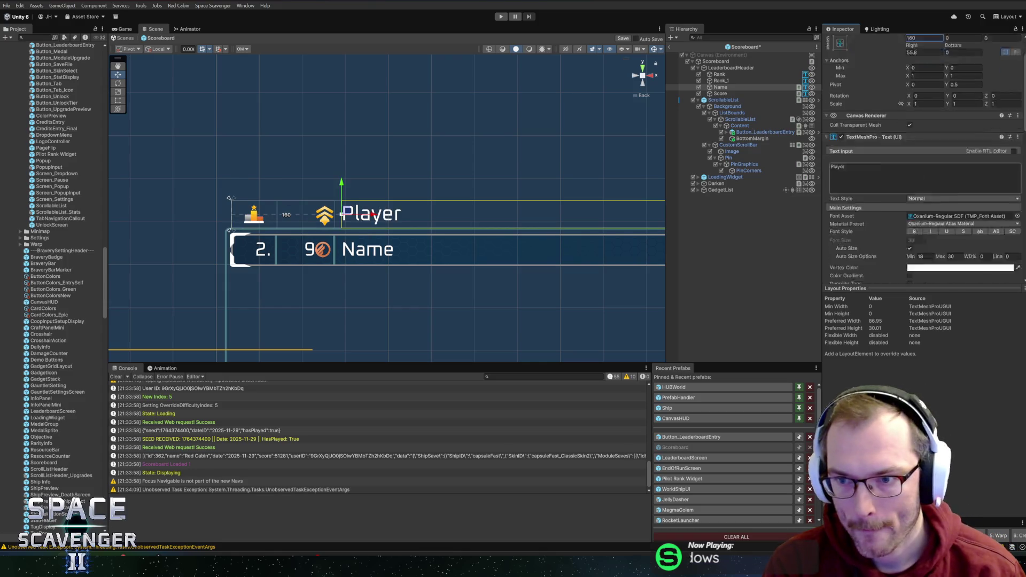
{"action": "scroll", "coordinate": [960, 244], "scroll_direction": "down", "scroll_amount": 3}
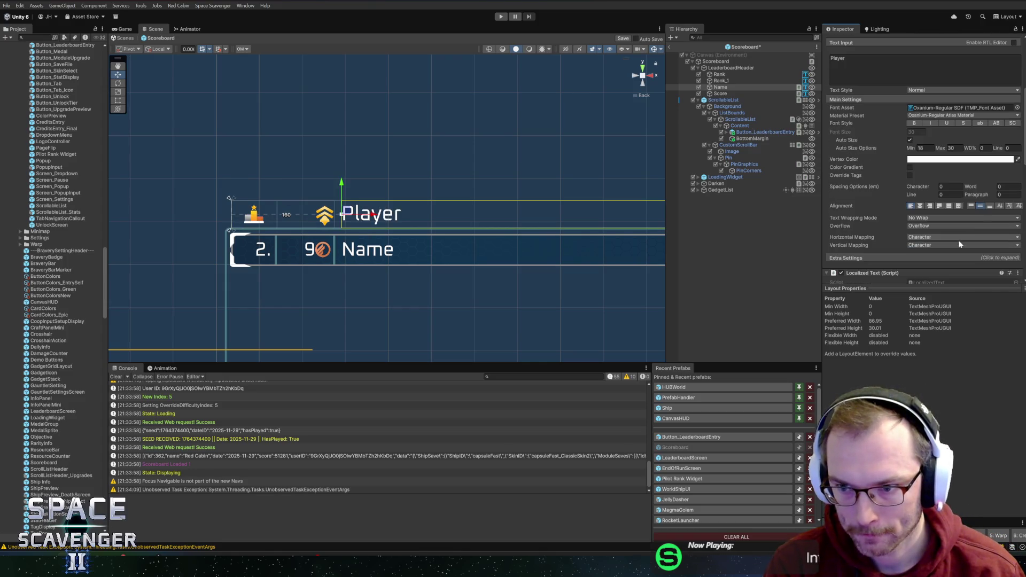
Change the Player label's vertical alignment, disable auto size, set font size 25, and save
{"action": "left_click", "coordinate": [989, 206]}
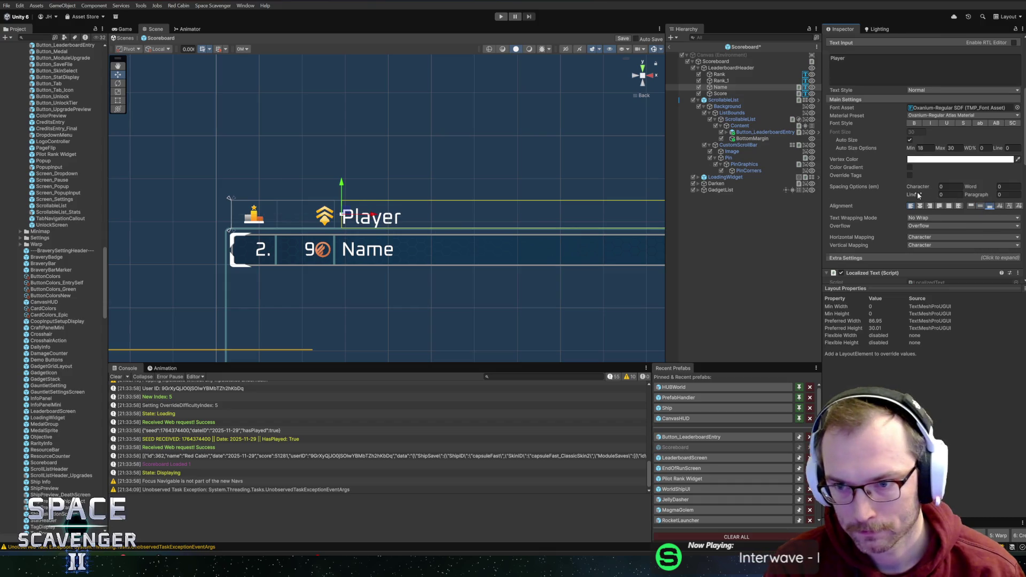
{"action": "scroll", "coordinate": [919, 195], "scroll_direction": "up", "scroll_amount": 1}
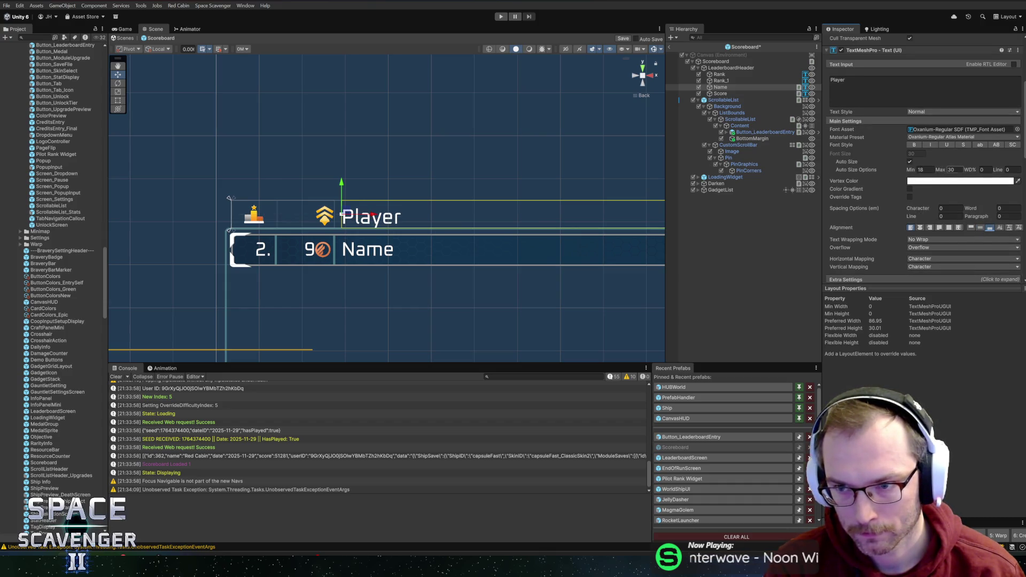
{"action": "left_click", "coordinate": [910, 161]}
{"action": "left_click", "coordinate": [914, 154]}
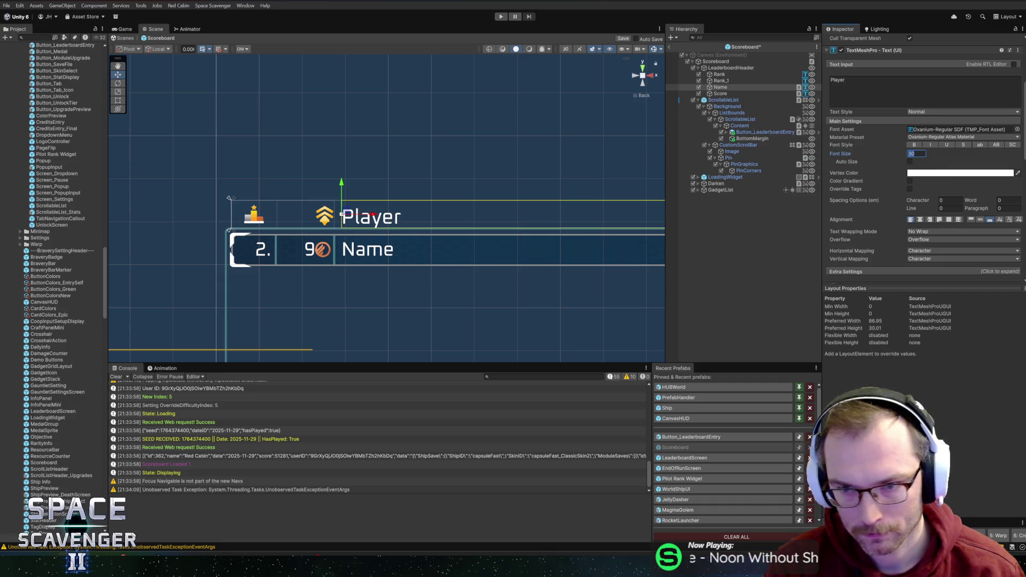
{"action": "type", "text": "25"}
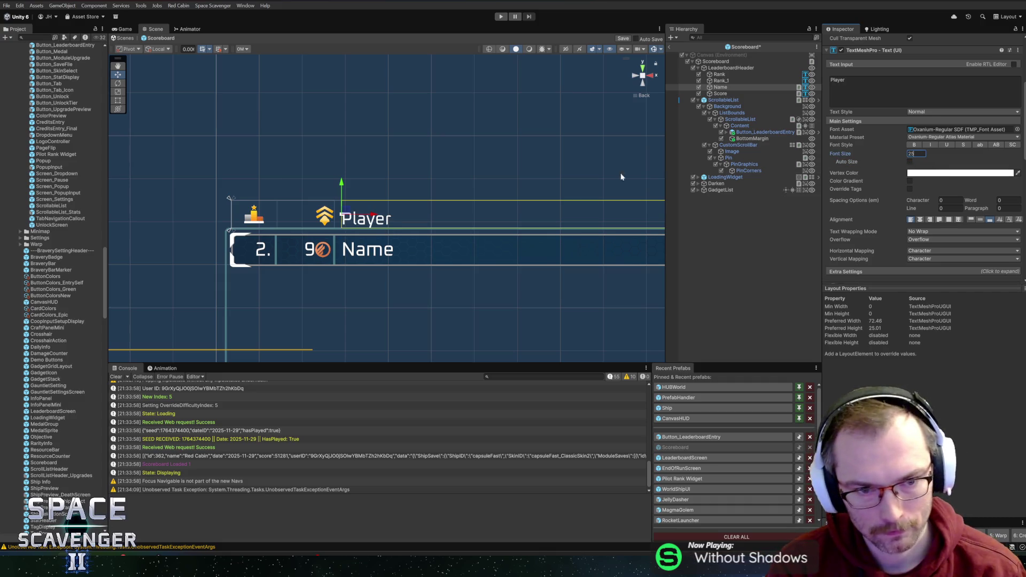
{"action": "scroll", "coordinate": [871, 193], "scroll_direction": "up", "scroll_amount": 5}
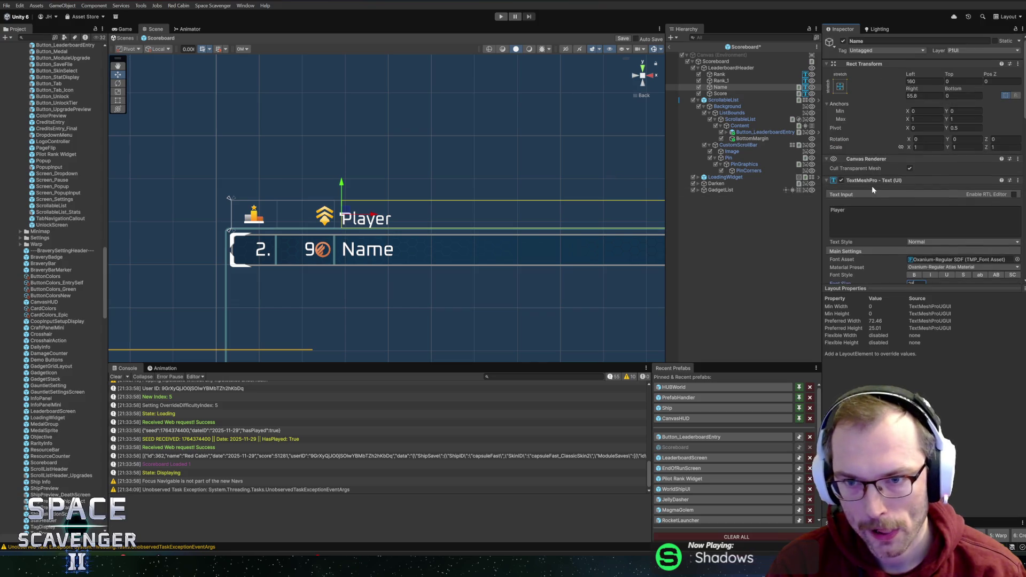
{"action": "key", "text": "ctrl+s"}
Pull in the Name label's right edge and set the LeaderboardHeader's right offset to 41
{"action": "scroll", "coordinate": [564, 156], "scroll_direction": "down", "scroll_amount": 2}
{"action": "left_click_drag", "start_coordinate": [530, 172], "coordinate": [280, 177]}
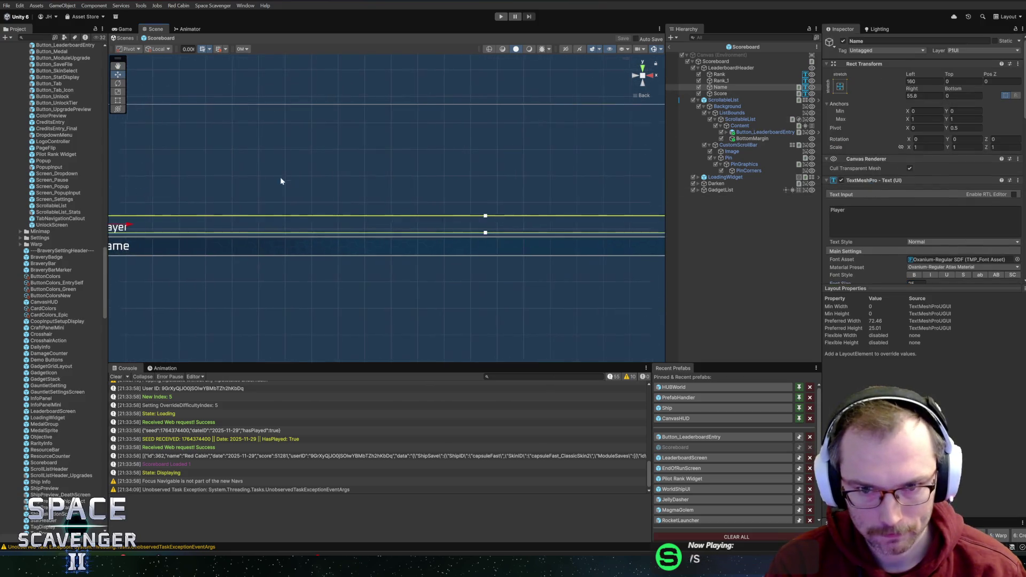
{"action": "scroll", "coordinate": [489, 191], "scroll_direction": "down", "scroll_amount": 4}
{"action": "scroll", "coordinate": [620, 205], "scroll_direction": "up", "scroll_amount": 4}
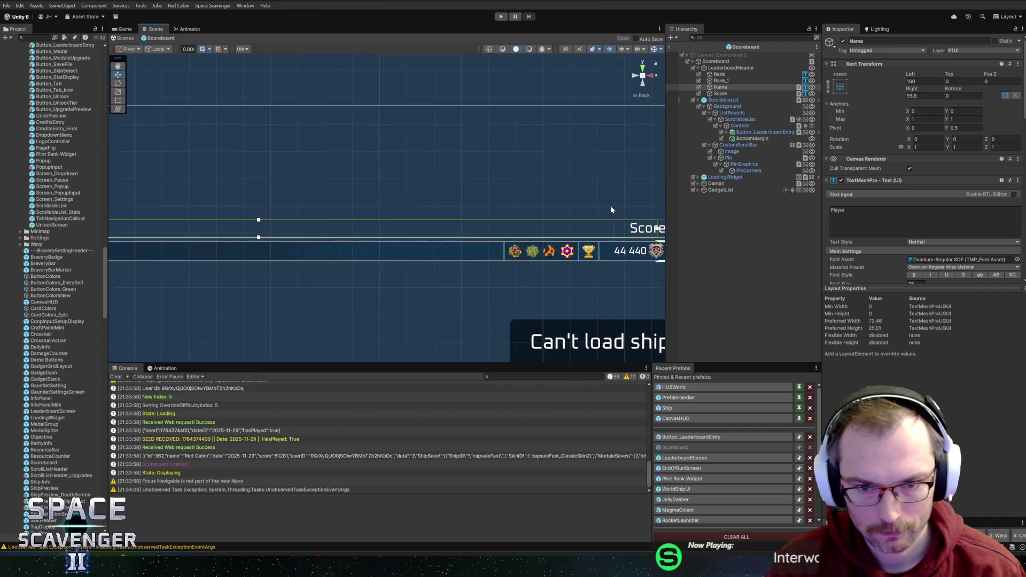
{"action": "scroll", "coordinate": [610, 210], "scroll_direction": "up", "scroll_amount": 2}
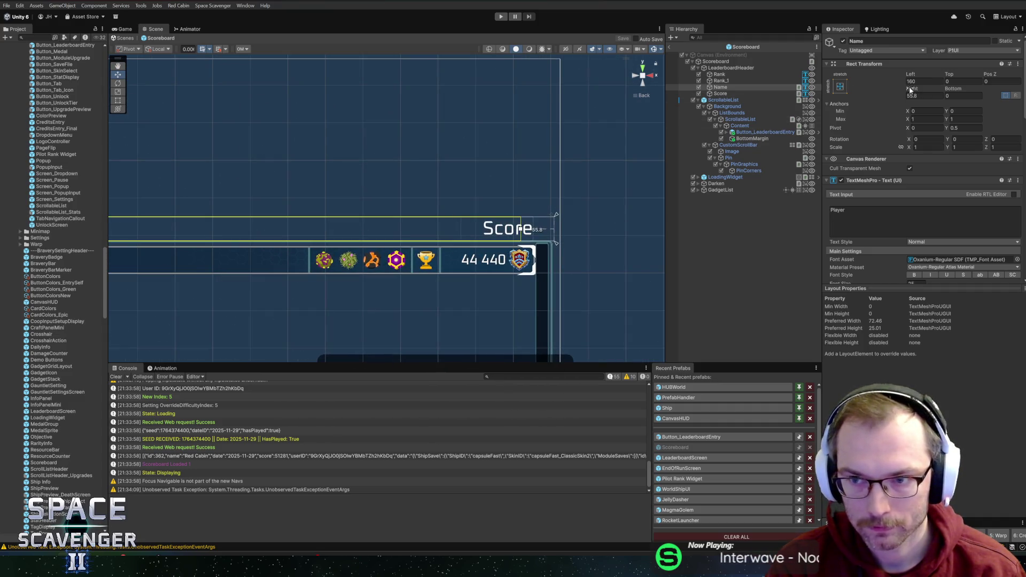
{"action": "mouse_move", "coordinate": [909, 90]}
{"action": "left_mouse_down"}
{"action": "mouse_move", "coordinate": [38, 86]}
{"action": "mouse_move", "coordinate": [46, 82]}
{"action": "left_mouse_up"}
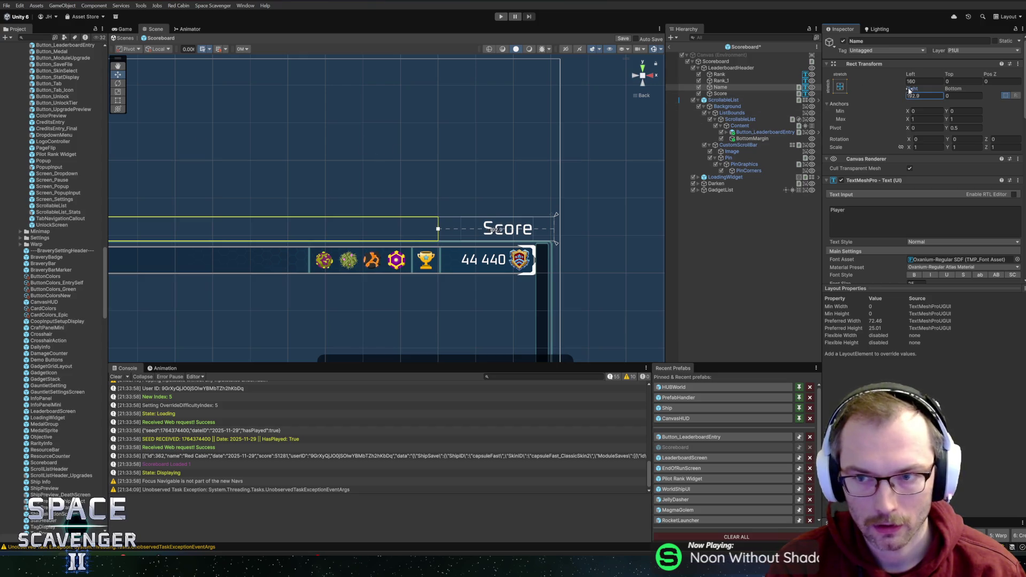
{"action": "mouse_move", "coordinate": [909, 90]}
{"action": "left_mouse_down"}
{"action": "mouse_move", "coordinate": [182, 87]}
{"action": "mouse_move", "coordinate": [293, 85]}
{"action": "mouse_move", "coordinate": [269, 81]}
{"action": "mouse_move", "coordinate": [273, 96]}
{"action": "left_mouse_up"}
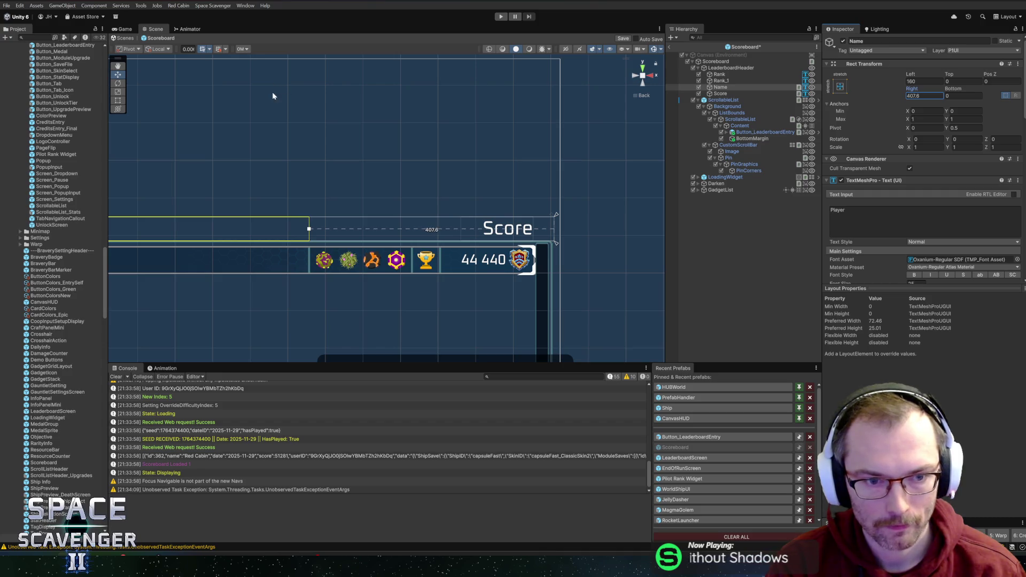
{"action": "scroll", "coordinate": [426, 142], "scroll_direction": "down", "scroll_amount": 3}
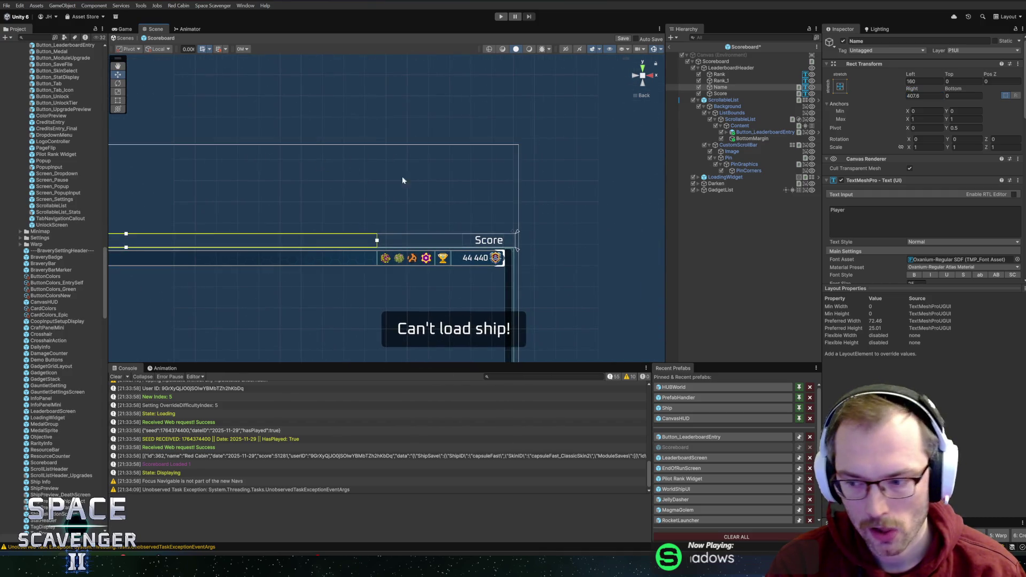
{"action": "scroll", "coordinate": [501, 216], "scroll_direction": "up", "scroll_amount": 2}
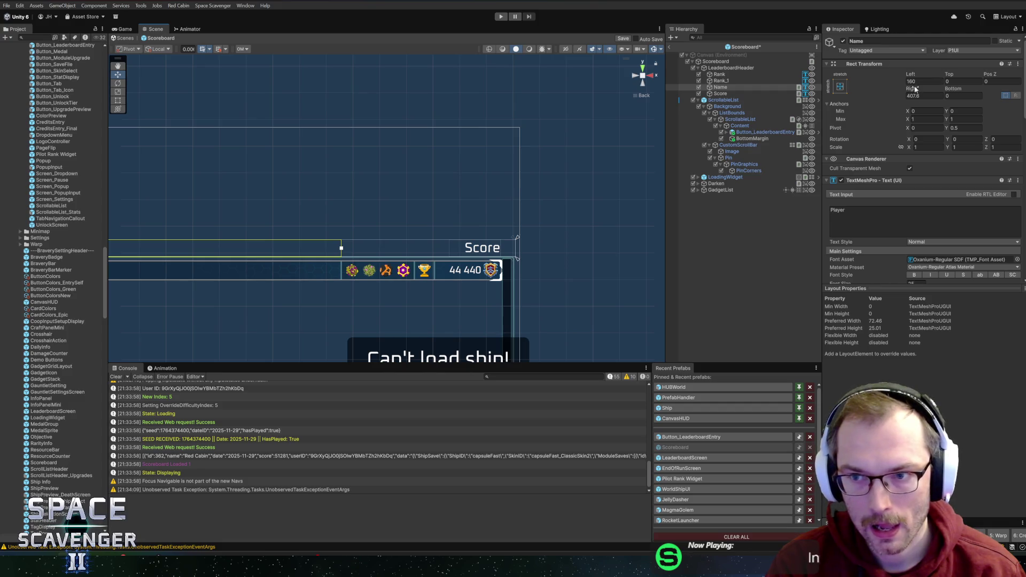
{"action": "key", "text": "Down"}
{"action": "key", "text": "Up"}
{"action": "key", "text": "Up"}
{"action": "key", "text": "Up"}
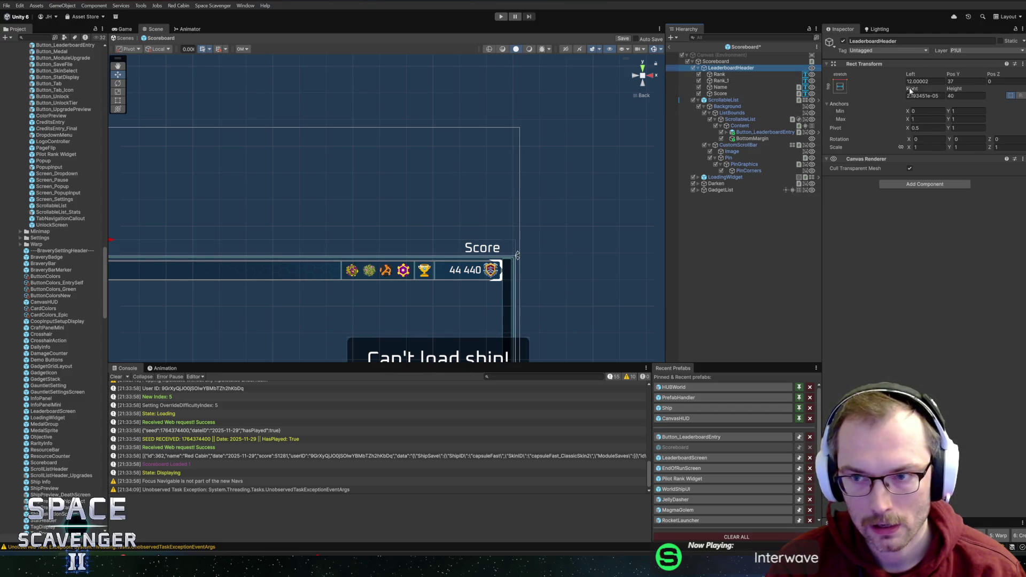
{"action": "left_click_drag", "start_coordinate": [909, 90], "coordinate": [948, 92]}
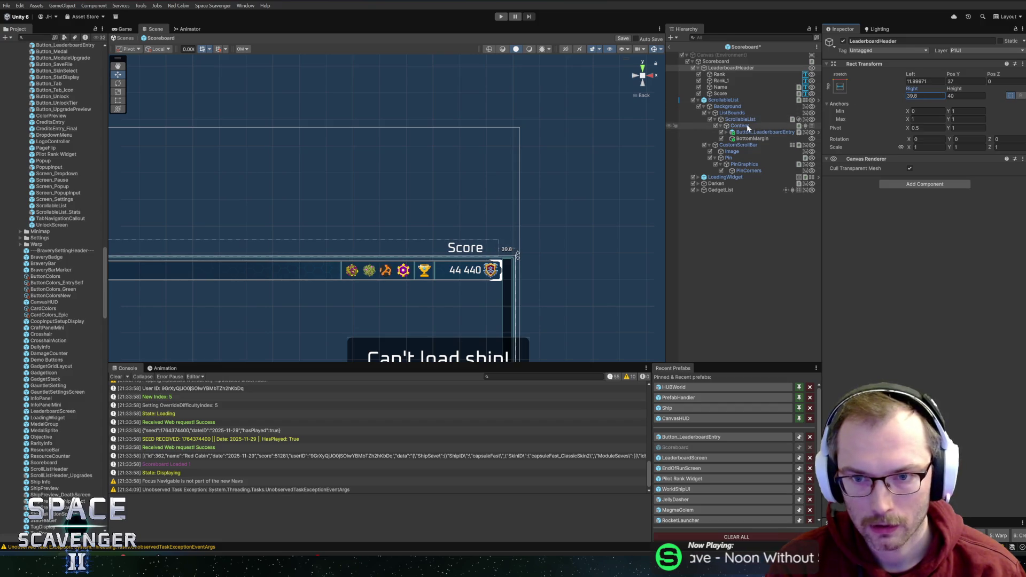
Set the Score header's font size to 24, save the prefab, and return to the Core scene
{"action": "left_click", "coordinate": [721, 87]}
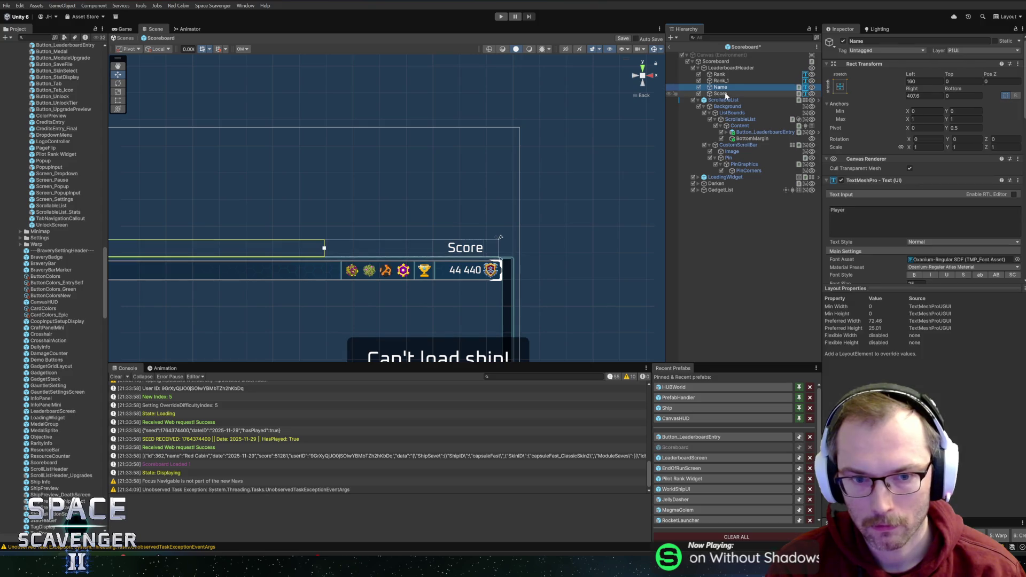
{"action": "left_click", "coordinate": [722, 93]}
{"action": "scroll", "coordinate": [897, 252], "scroll_direction": "down", "scroll_amount": 5}
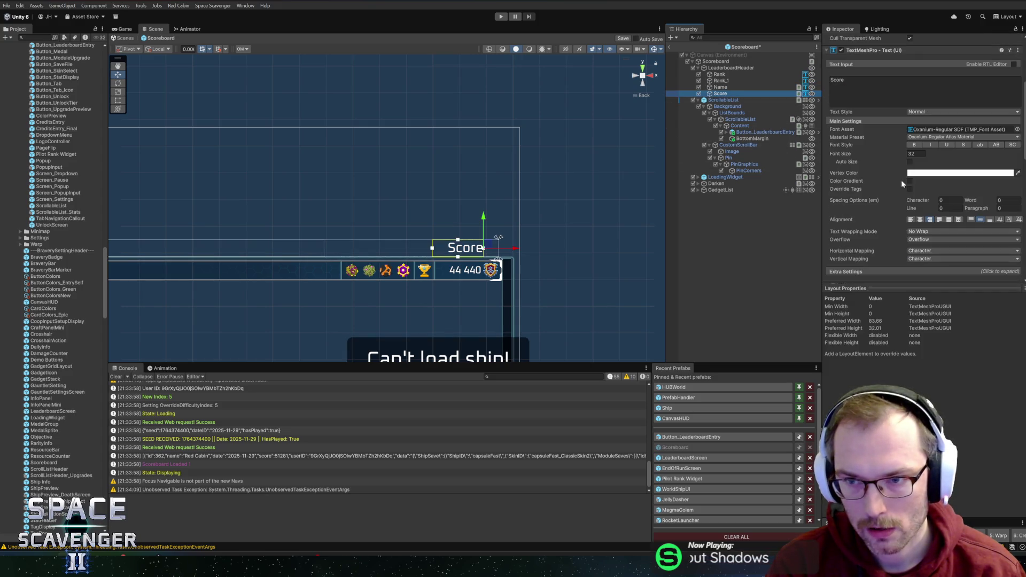
{"action": "scroll", "coordinate": [901, 180], "scroll_direction": "up", "scroll_amount": 5}
{"action": "left_click", "coordinate": [923, 81]}
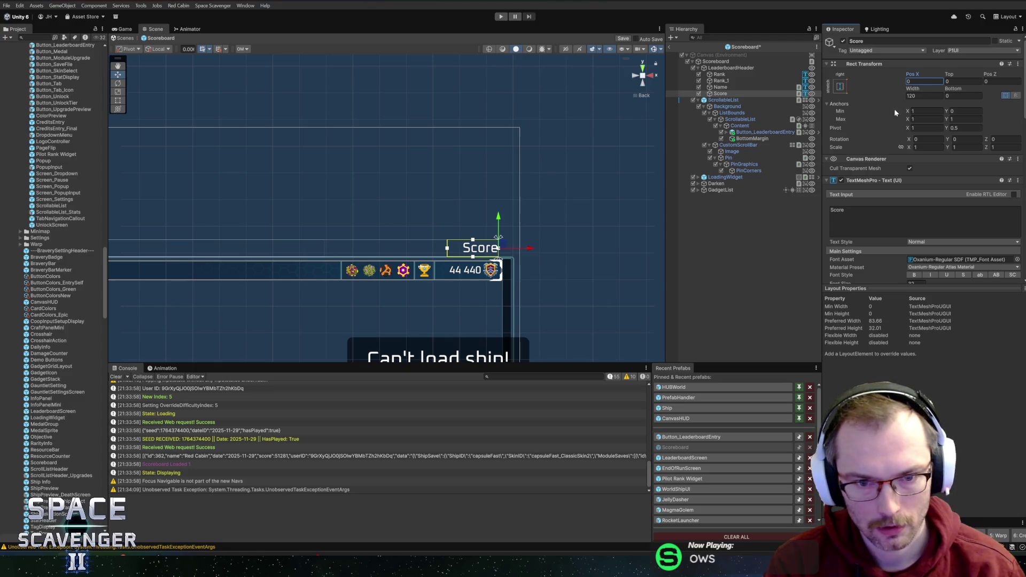
{"action": "scroll", "coordinate": [864, 166], "scroll_direction": "down", "scroll_amount": 3}
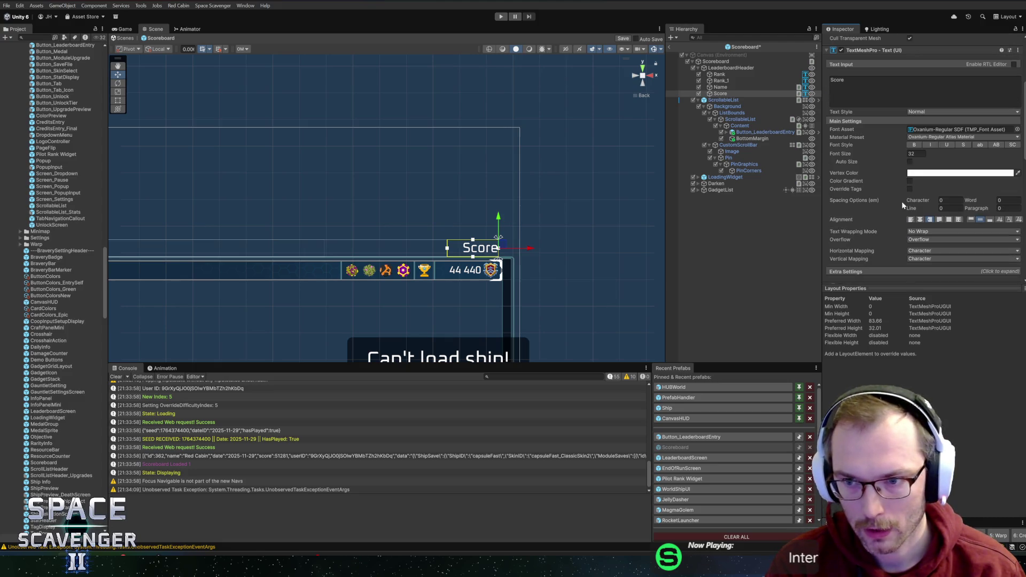
{"action": "left_click", "coordinate": [914, 153]}
{"action": "type", "text": "24"}
{"action": "mouse_move", "coordinate": [411, 199]}
{"action": "left_mouse_down"}
{"action": "mouse_move", "coordinate": [606, 185]}
{"action": "mouse_move", "coordinate": [339, 187]}
{"action": "left_mouse_up"}
{"action": "key", "text": "ctrl+s"}
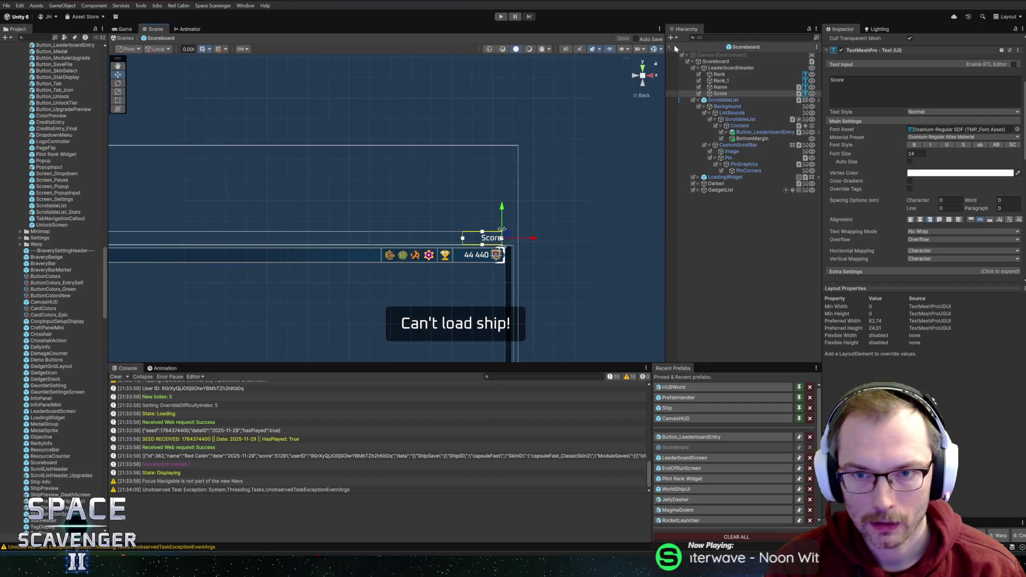
{"action": "left_click", "coordinate": [666, 47]}
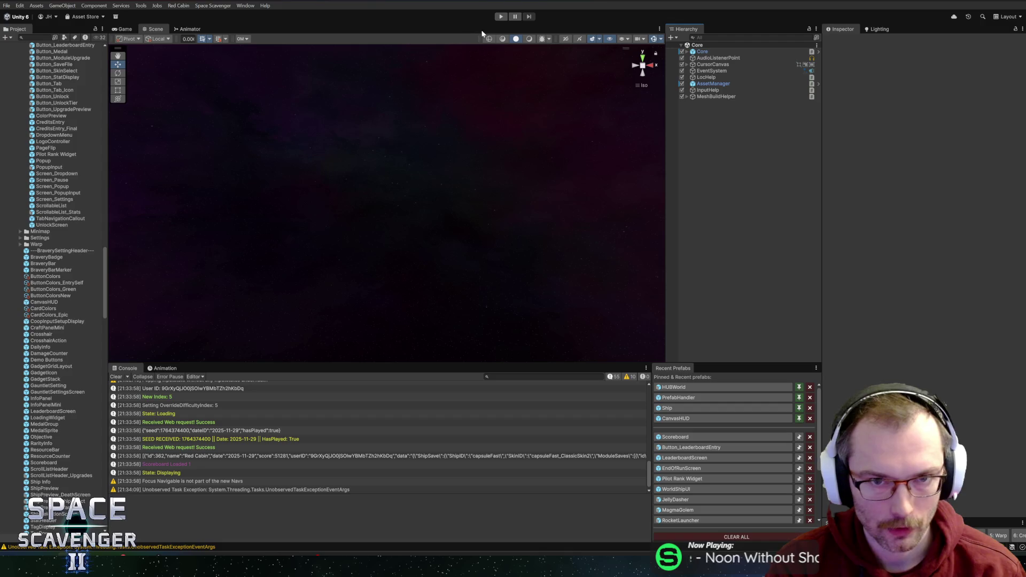
Play the game to check the Daily Challenge rows, then switch to Rider's Scoreboard.cs
{"action": "left_click", "coordinate": [501, 18]}
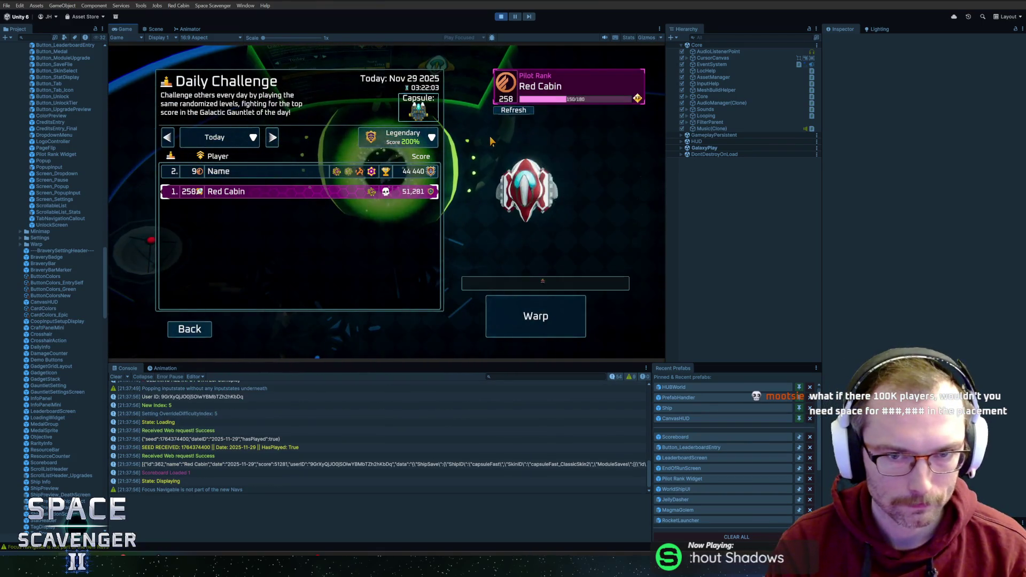
{"action": "key", "text": "alt+Tab"}
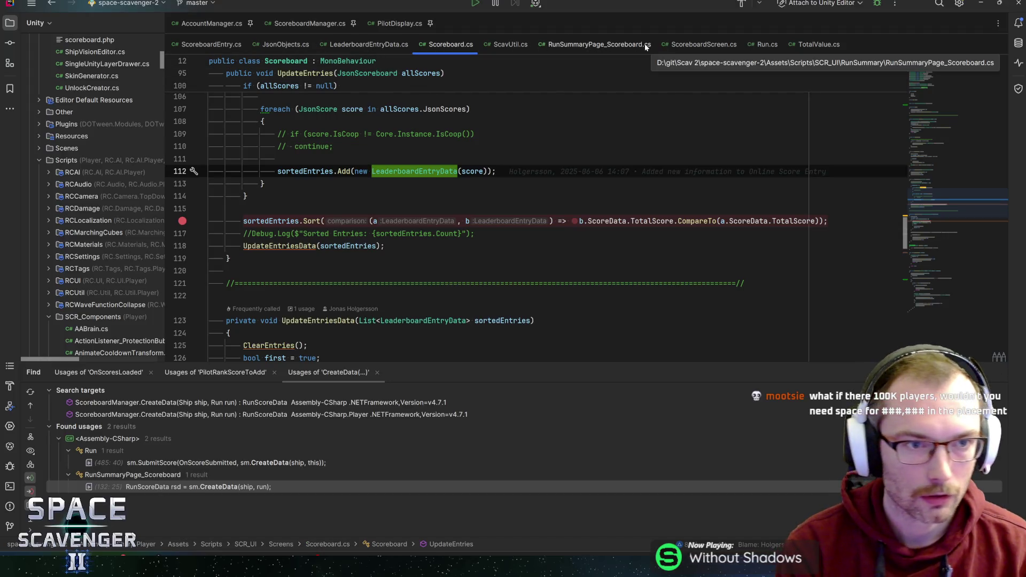
In ScoreboardEntry.cs, find the IconCapsule glyph in the pilot rank line (line 73)
{"action": "left_click", "coordinate": [209, 44]}
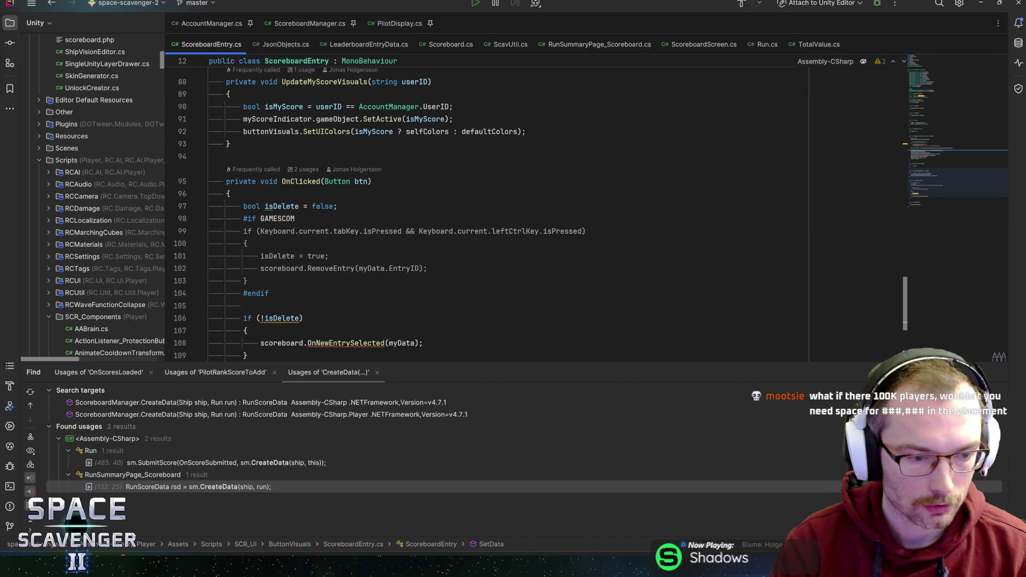
{"action": "key", "text": "ctrl+f"}
{"action": "type", "text": "capsu"}
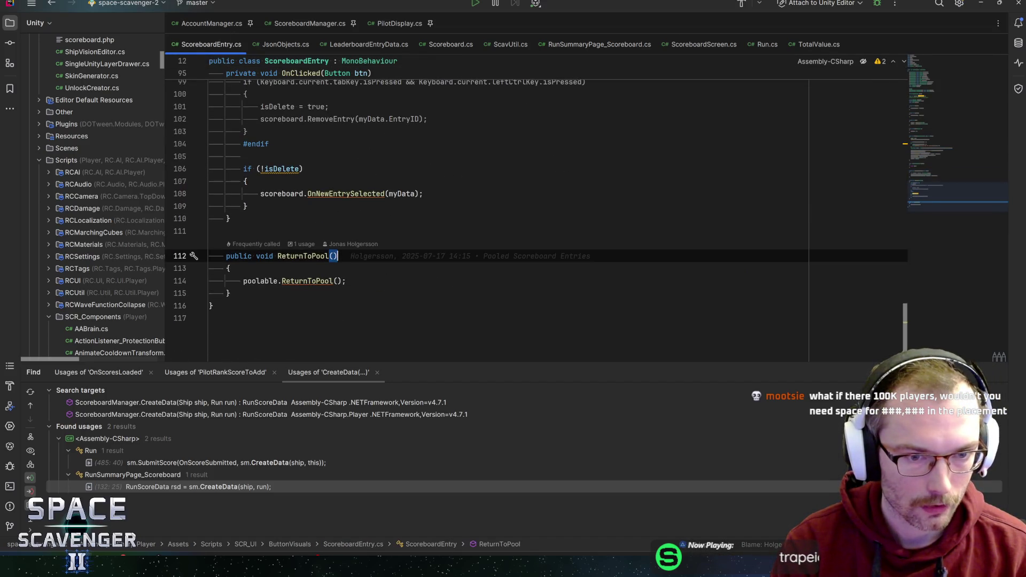
{"action": "type", "text": "l"}
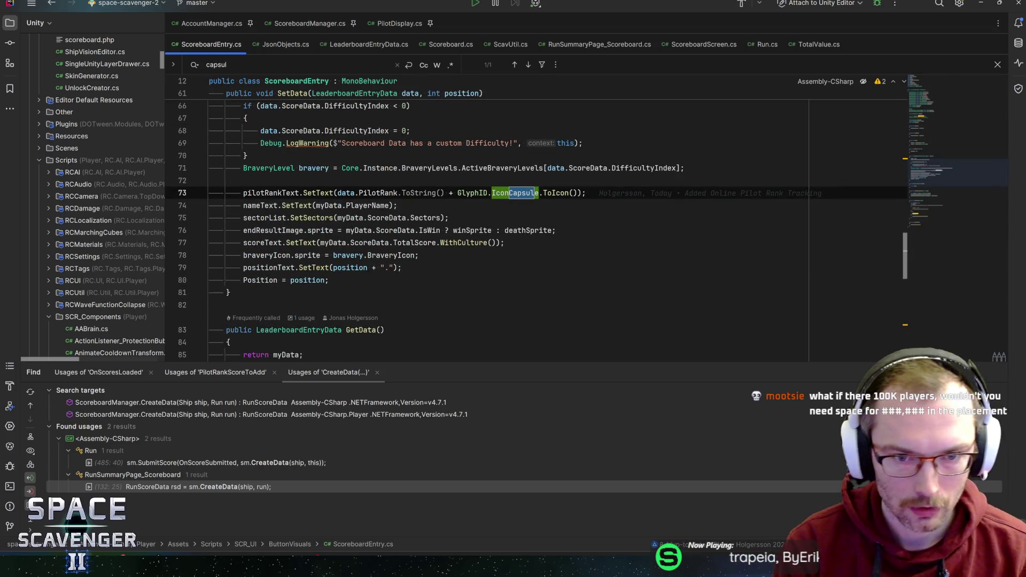
{"action": "left_click", "coordinate": [514, 195]}
{"action": "mouse_move", "coordinate": [515, 197]}
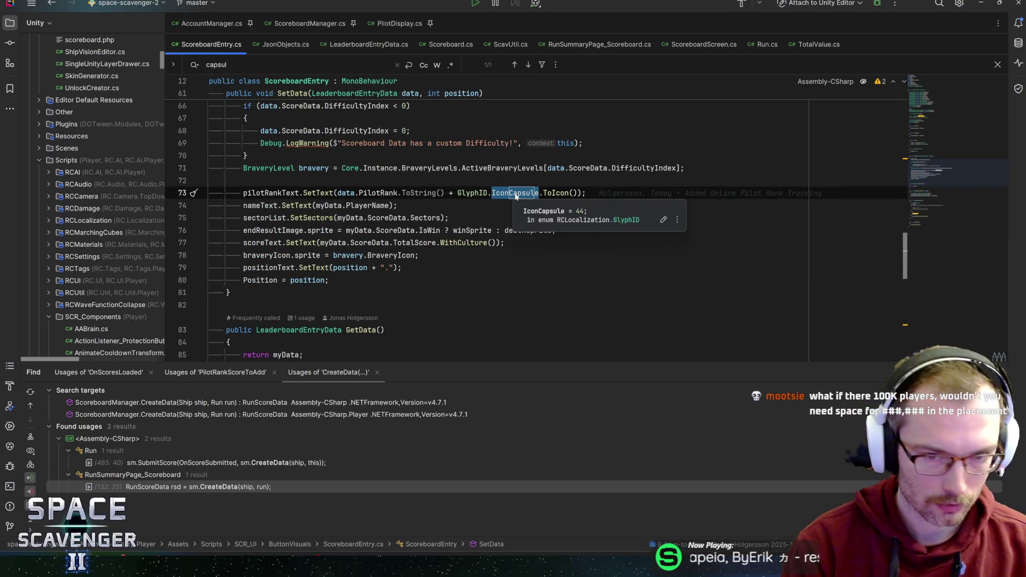
Delete GlyphID.IconCapsule.ToIcon() from line 73 after trying ScavUtil and Glyph completions
{"action": "key", "text": "ctrl+w"}
{"action": "key", "text": "ctrl+w"}
{"action": "key", "text": "ctrl+w"}
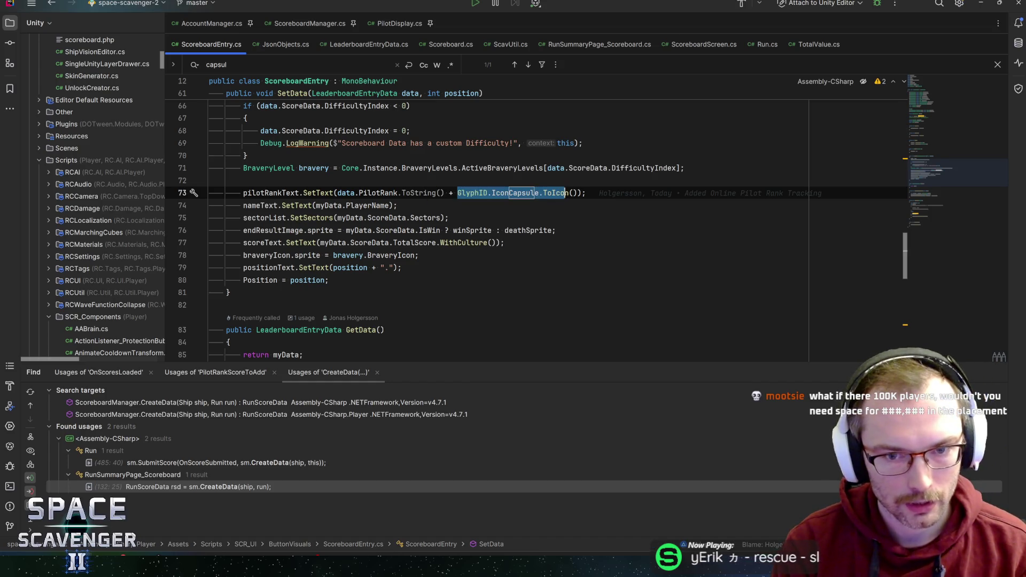
{"action": "type", "text": "Scav"}
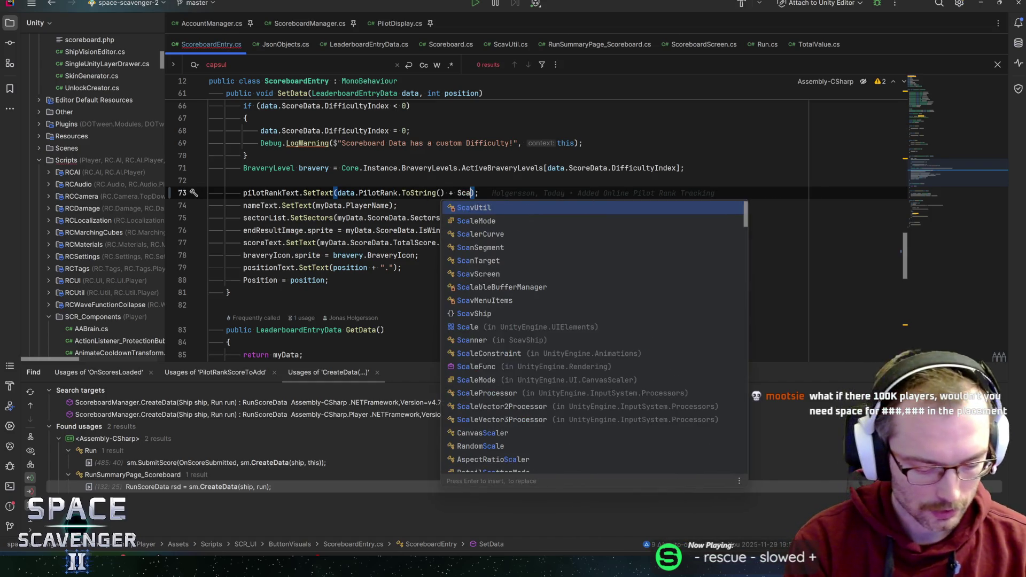
{"action": "key", "text": "Return"}
{"action": "type", "text": "."}
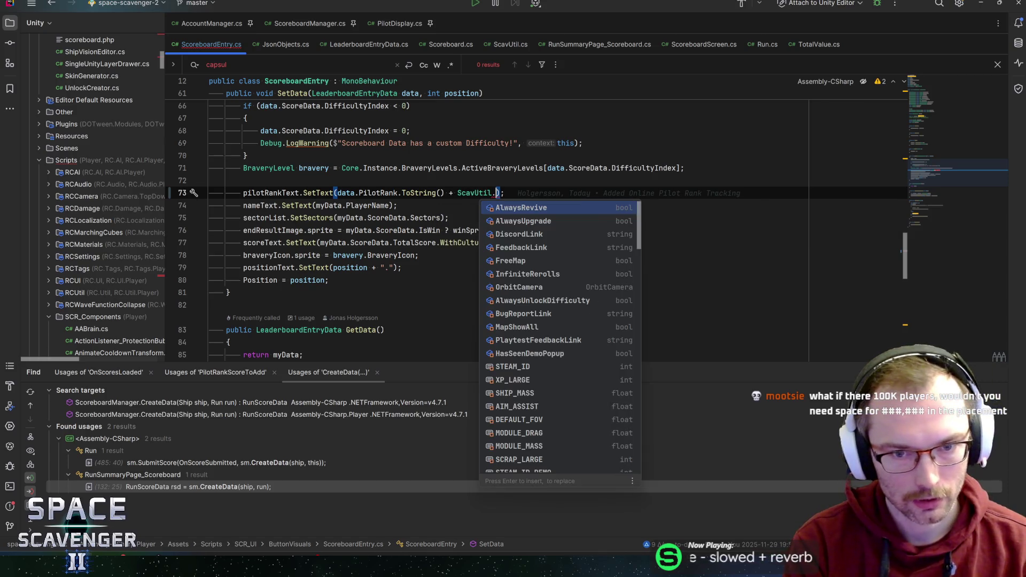
{"action": "type", "text": "Get"}
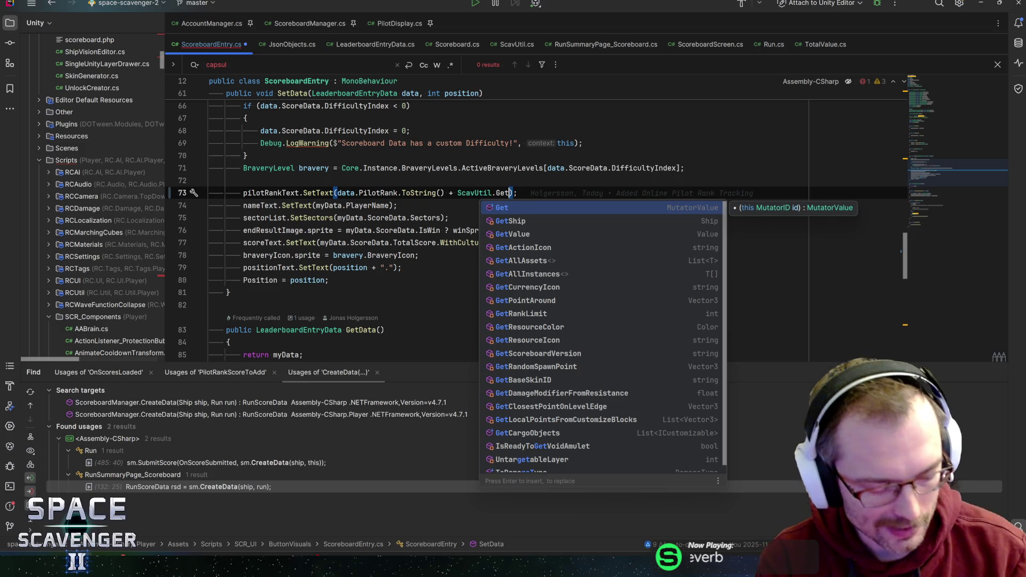
{"action": "key", "text": "Escape"}
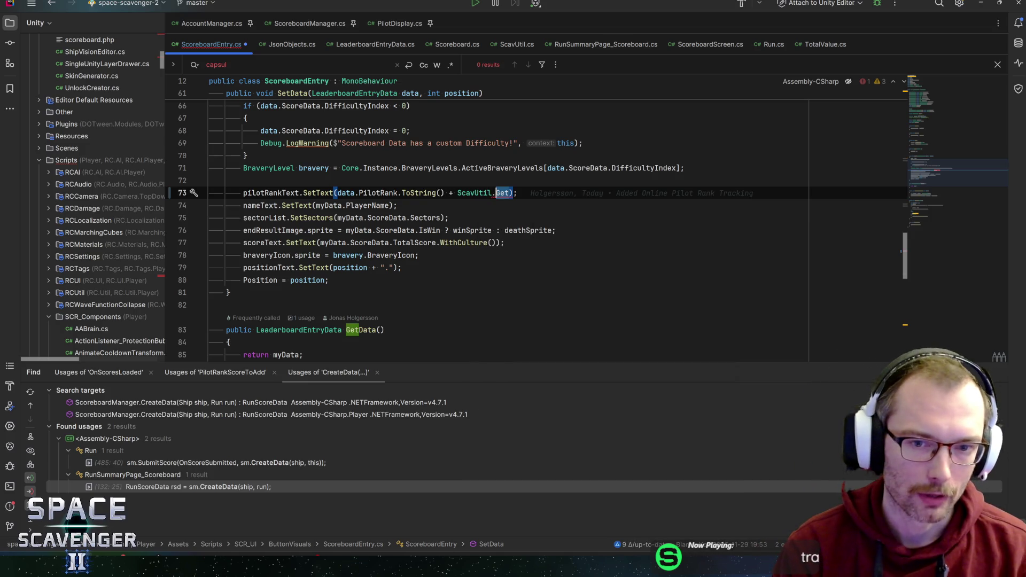
{"action": "key", "text": "BackSpace"}
{"action": "key", "text": "BackSpace"}
{"action": "key", "text": "BackSpace"}
{"action": "key", "text": "BackSpace"}
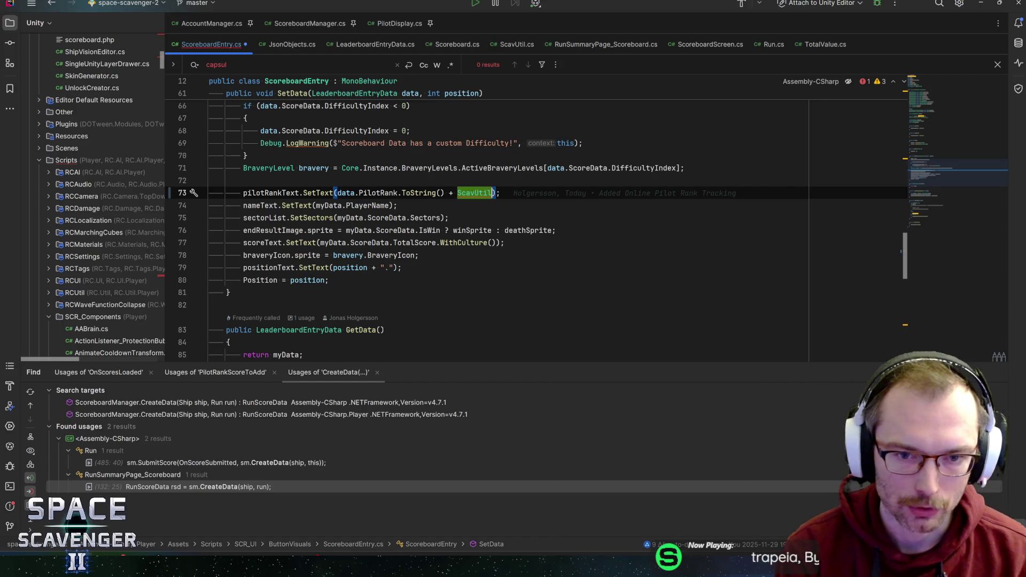
{"action": "key", "text": "ctrl+BackSpace"}
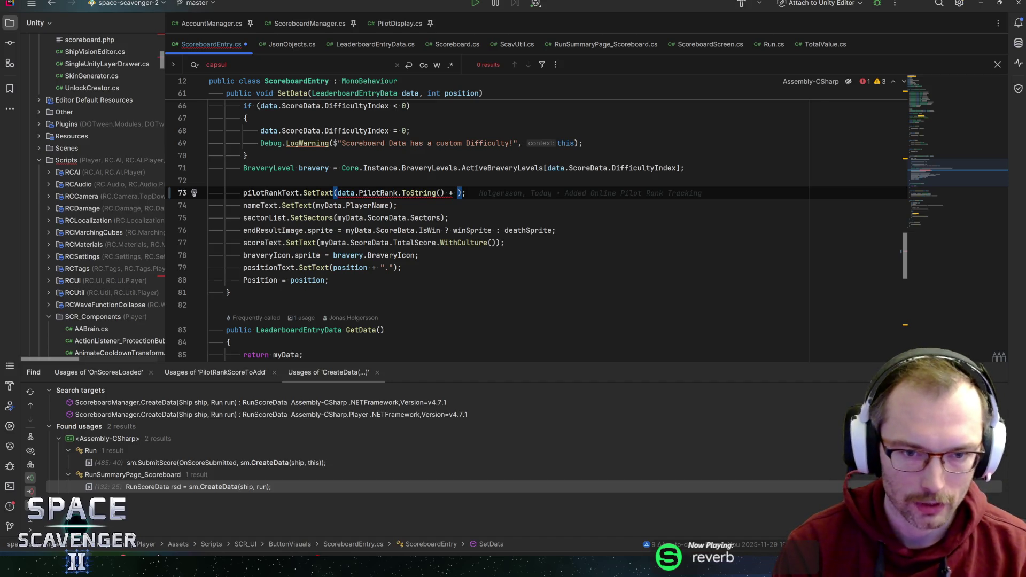
{"action": "type", "text": "Glyph"}
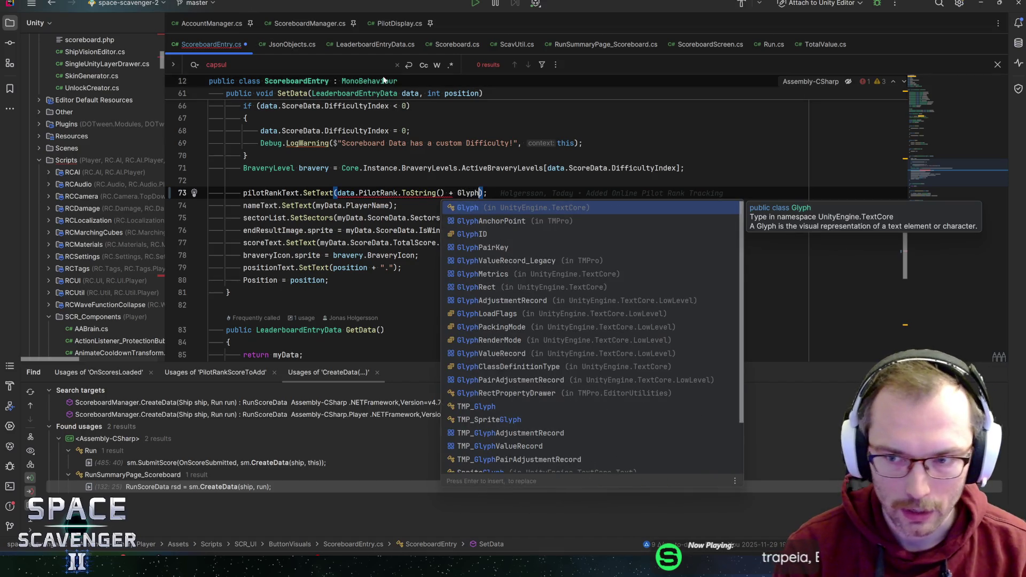
{"action": "key", "text": "ctrl+BackSpace"}
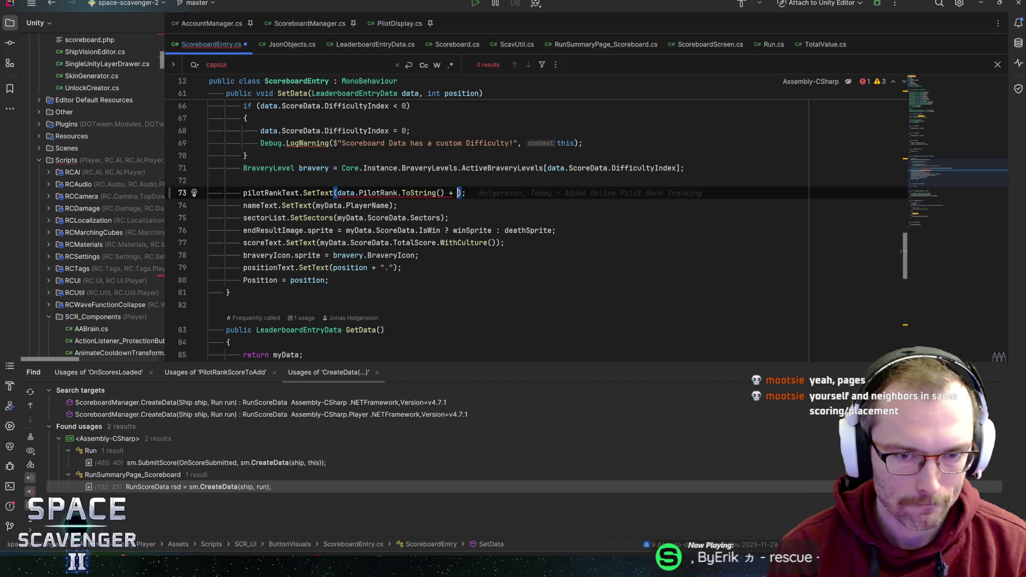
Type ScoreboardManager.inst.GetPilotRankIcon() after the plus on line 73
{"action": "type", "text": "ScoreboardManager.inst"}
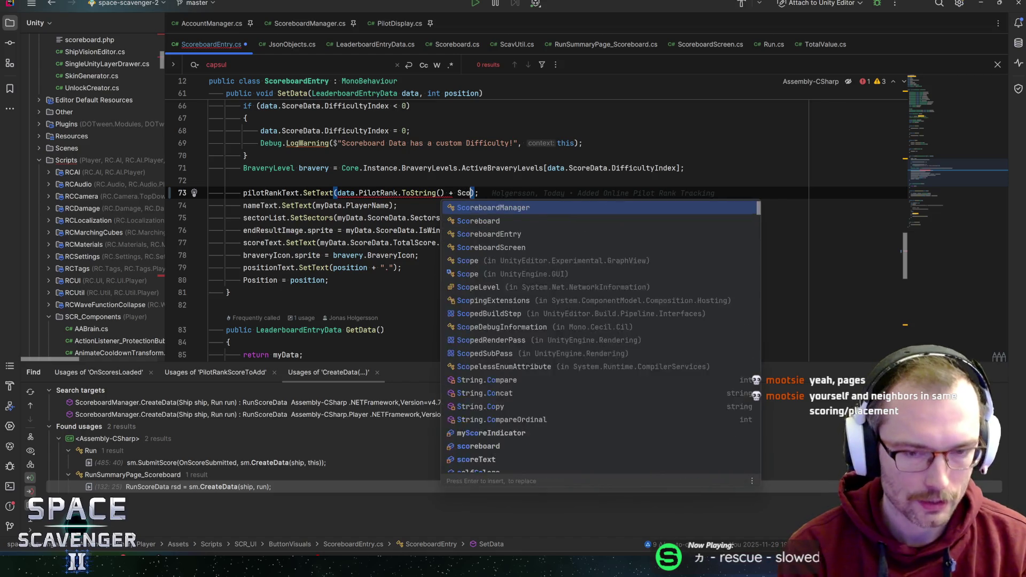
{"action": "type", "text": ".Get"}
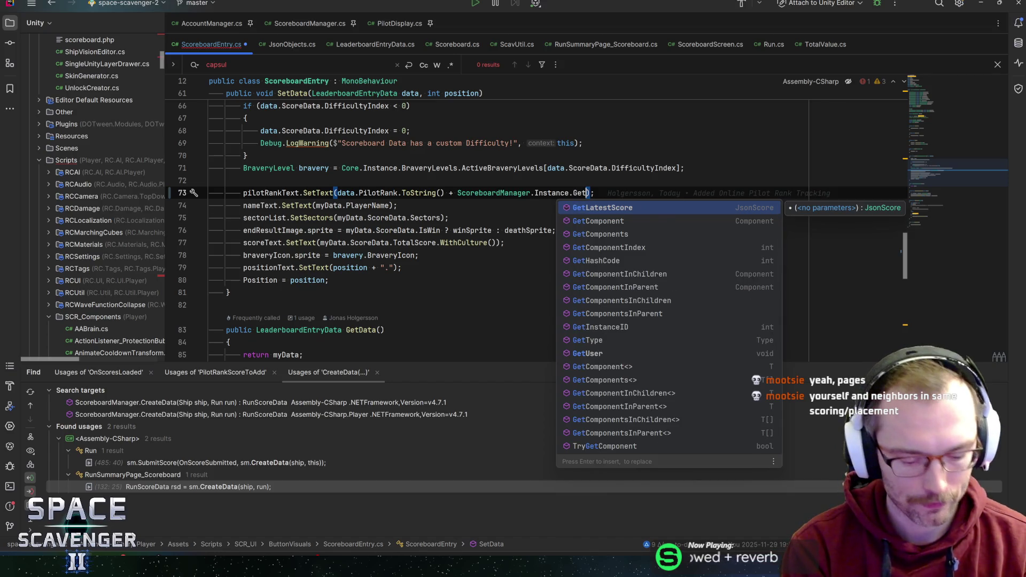
{"action": "type", "text": "PilotRankIcon()"}
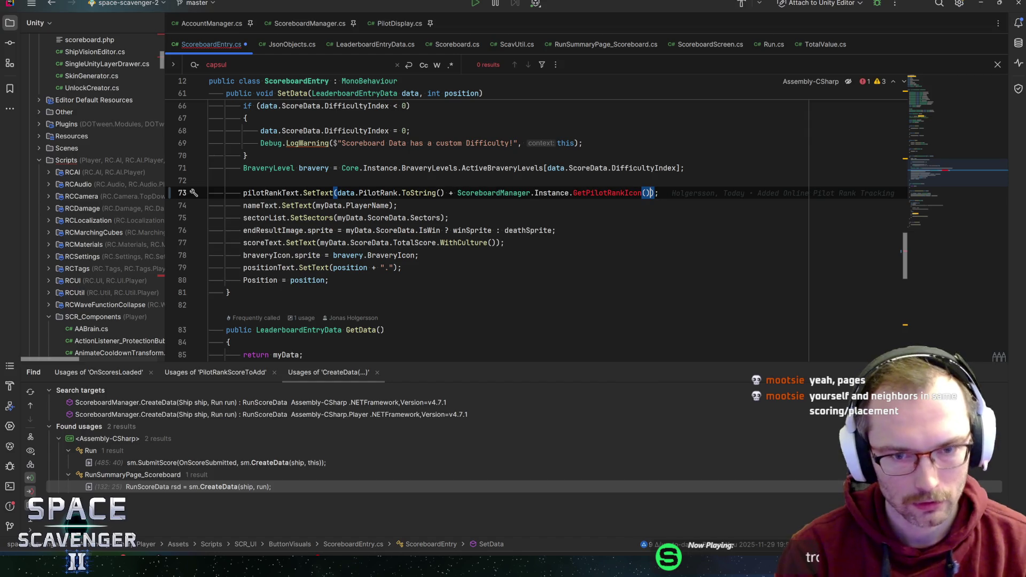
Rewrite line 73 as SetText(ScoreboardManager.Instance.GetPilotRankDisplay(data.PilotRank))
{"action": "left_click_drag", "start_coordinate": [398, 193], "coordinate": [338, 193]}
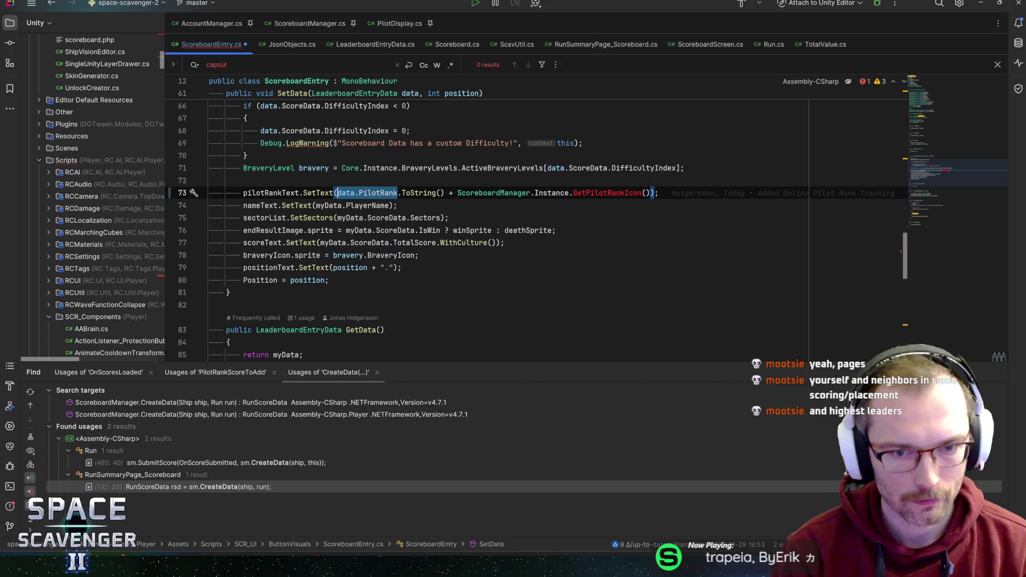
{"action": "left_click", "coordinate": [458, 193]}
{"action": "key", "text": "ctrl+Left"}
{"action": "key", "text": "ctrl+Left"}
{"action": "key", "text": "ctrl+Left"}
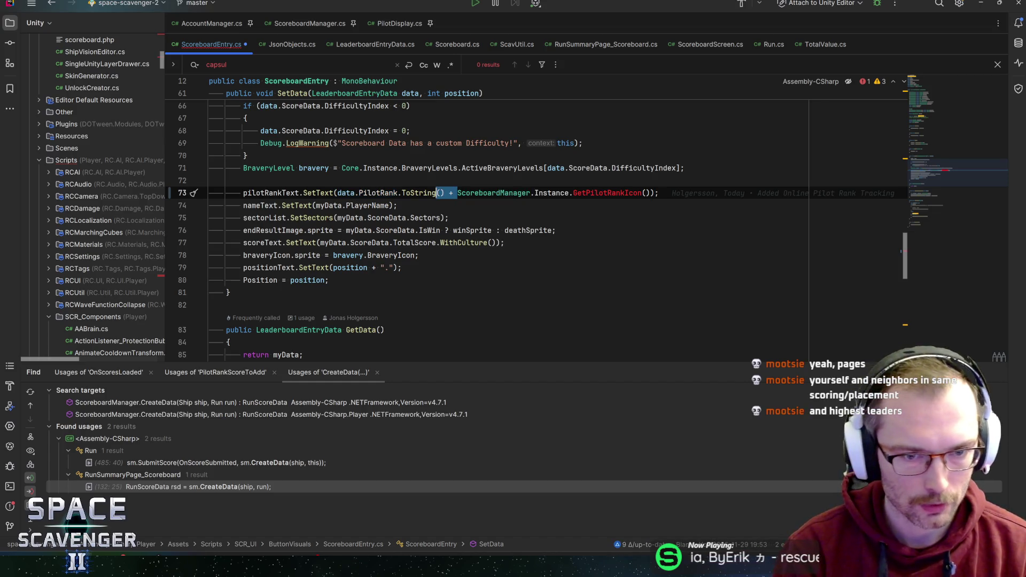
{"action": "key", "text": "ctrl+shift+Left"}
{"action": "key", "text": "ctrl+shift+Left"}
{"action": "key", "text": "ctrl+shift+Left"}
{"action": "key", "text": "BackSpace"}
{"action": "key", "text": "Delete"}
{"action": "key", "text": "Delete"}
{"action": "key", "text": "Delete"}
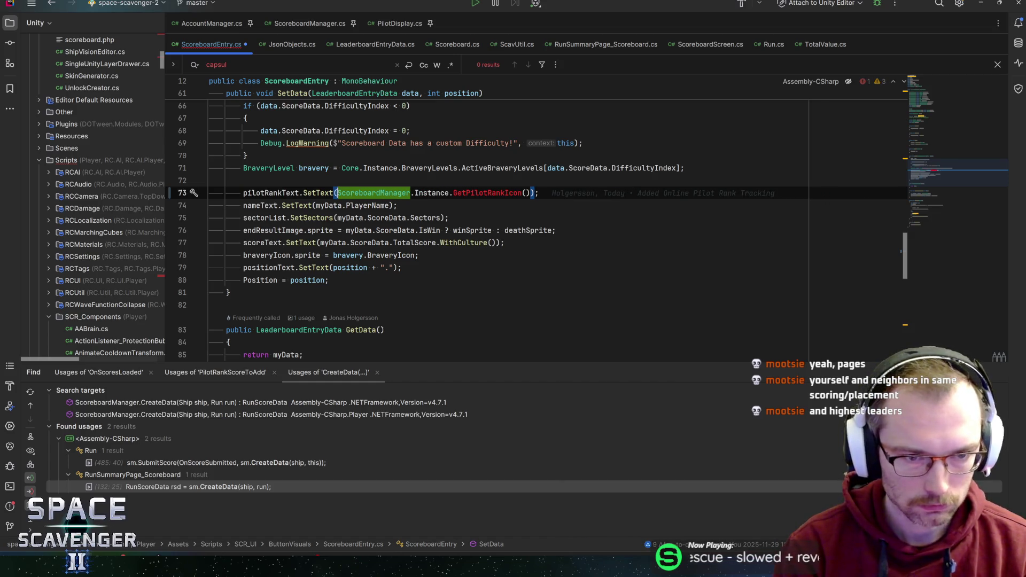
{"action": "key", "text": "Delete"}
{"action": "key", "text": "Delete"}
{"action": "key", "text": "Delete"}
{"action": "left_click", "coordinate": [414, 193]}
{"action": "left_click", "coordinate": [526, 193]}
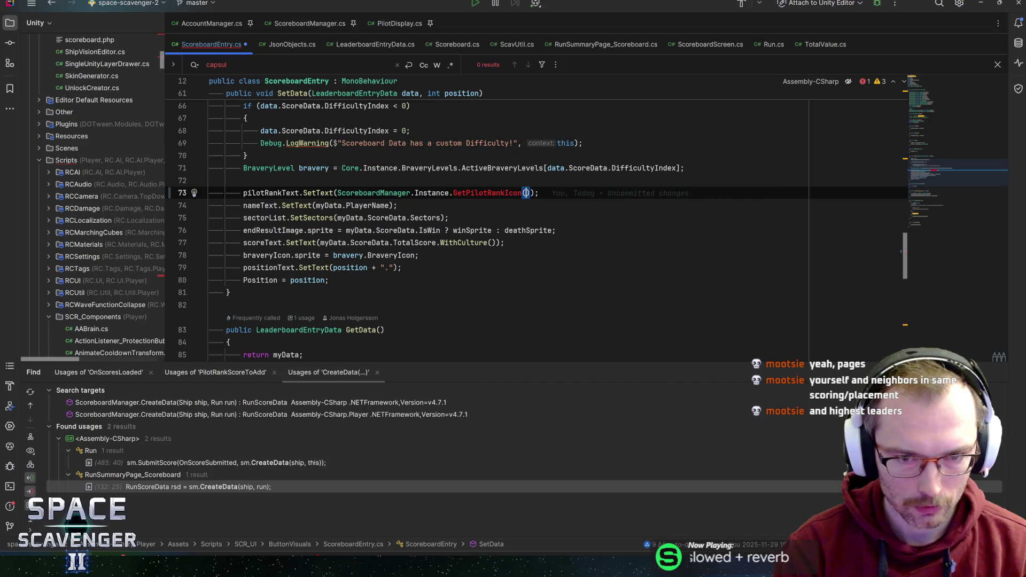
{"action": "key", "text": "BackSpace"}
{"action": "key", "text": "BackSpace"}
{"action": "key", "text": "BackSpace"}
{"action": "type", "text": "play"}
{"action": "key", "text": "Tab"}
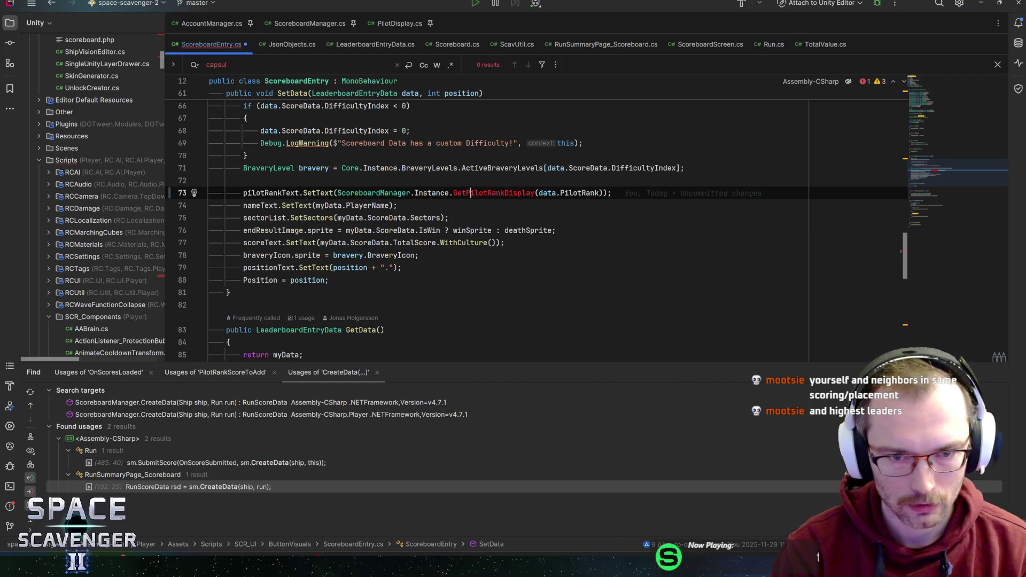
Generate GetPilotRankDisplay in ScoreboardManager.cs with a stub body returning dataPilotRank
{"action": "key", "text": "alt+Return"}
{"action": "key", "text": "Return"}
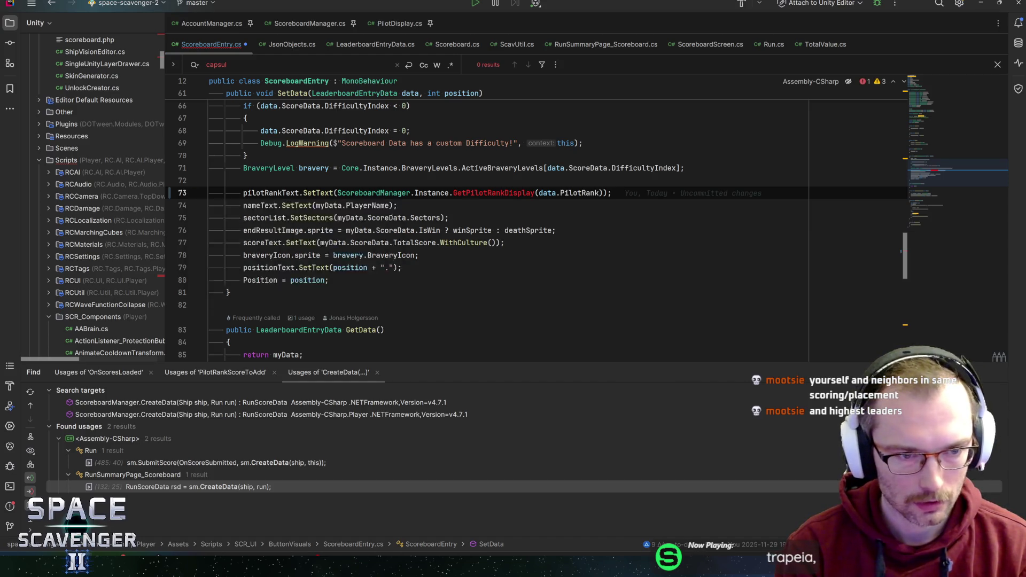
{"action": "key", "text": "Return"}
{"action": "key", "text": "Return"}
{"action": "key", "text": "Return"}
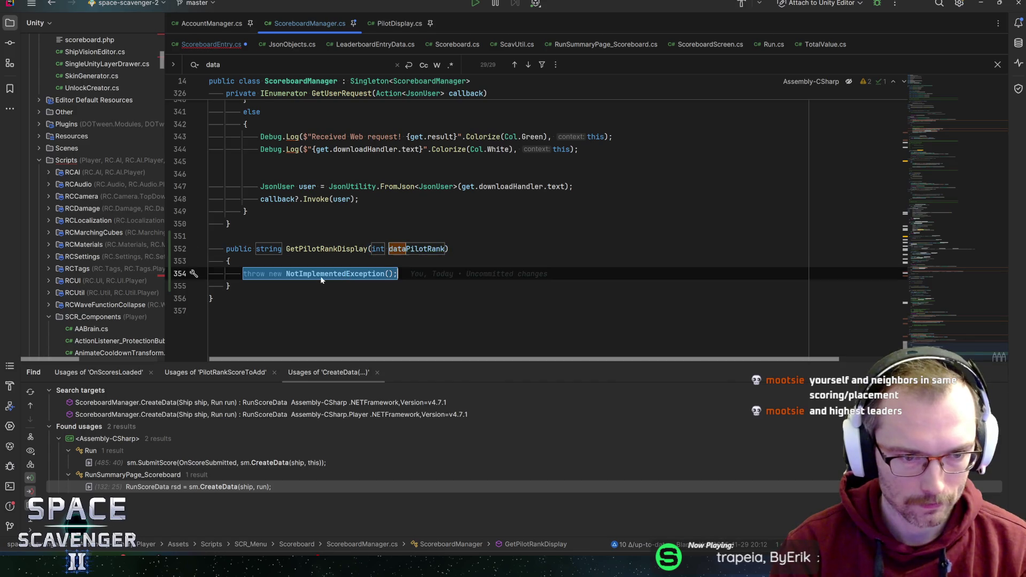
{"action": "type", "text": "return datapi"}
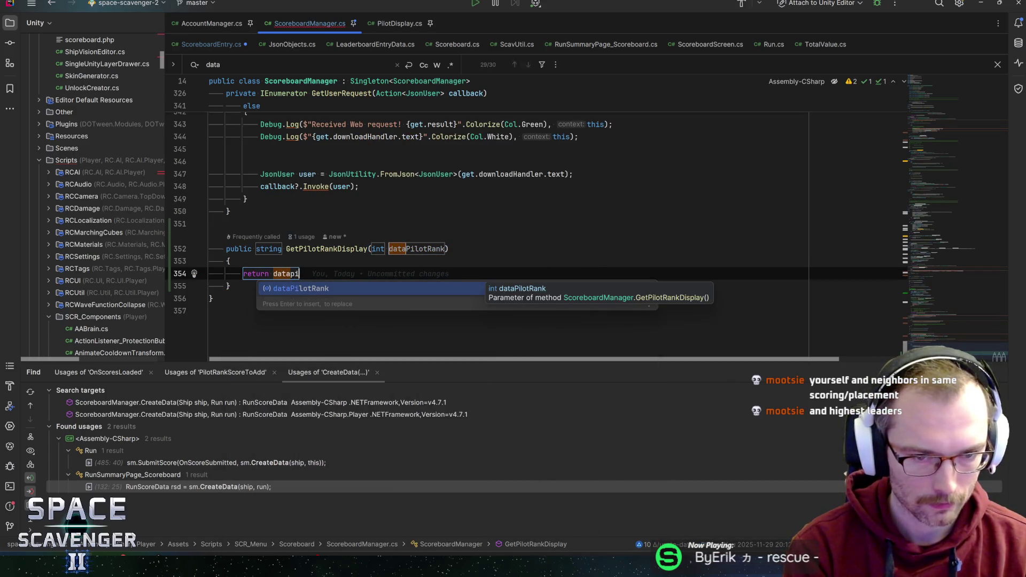
{"action": "key", "text": "Return"}
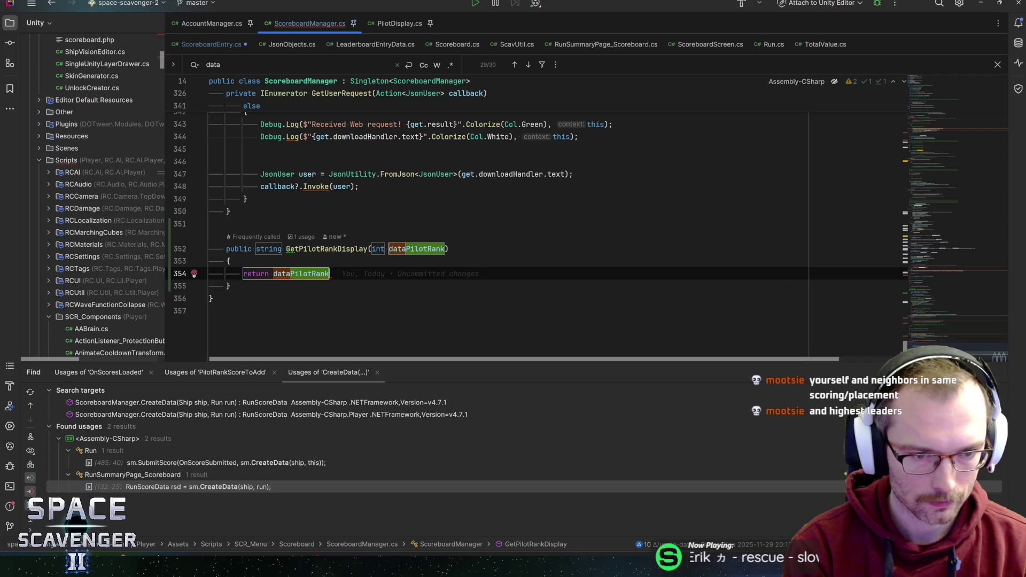